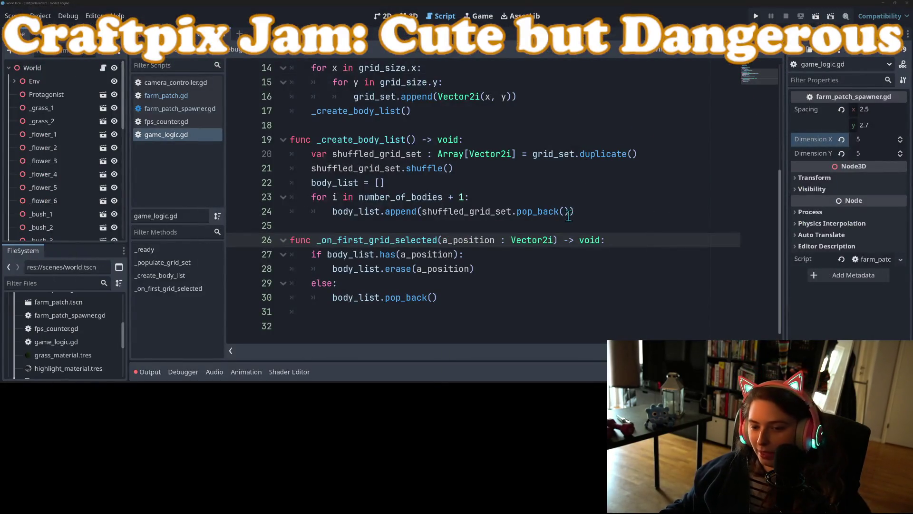
Check the Craftpix Indie Jam page and its submission countdown, then return to game_logic.gd in Godot.
click(565, 214)
click(417, 313)
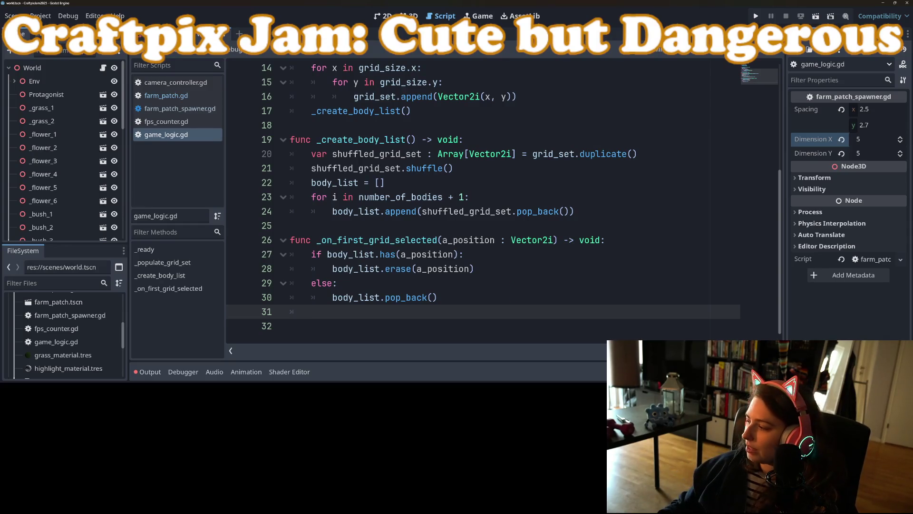
key(alt+Tab)
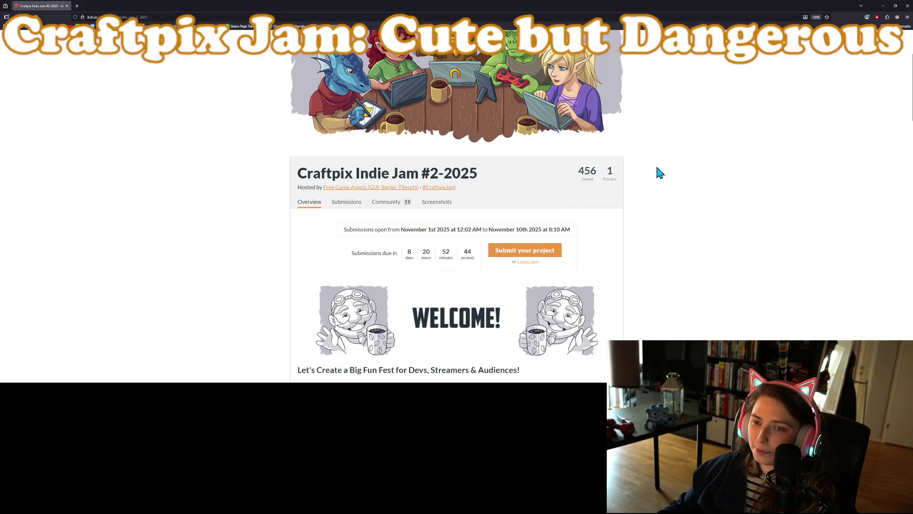
click(884, 6)
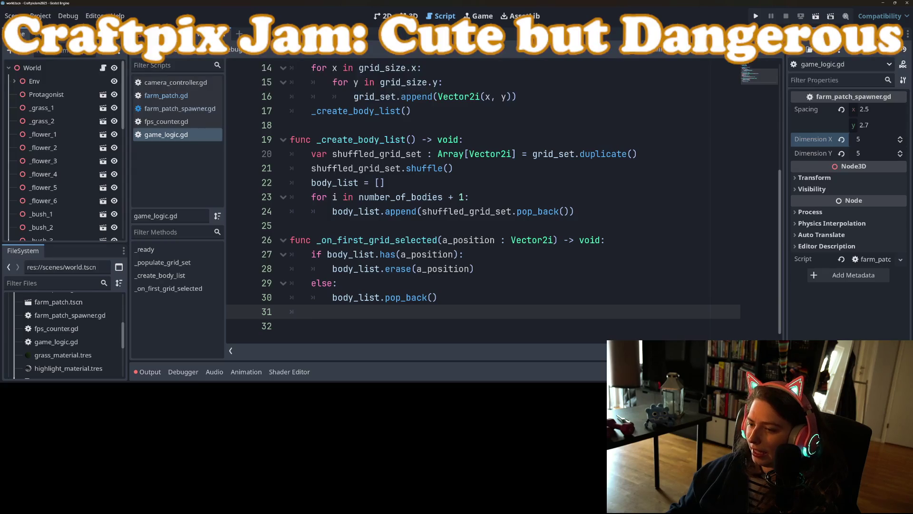
key(alt+Tab)
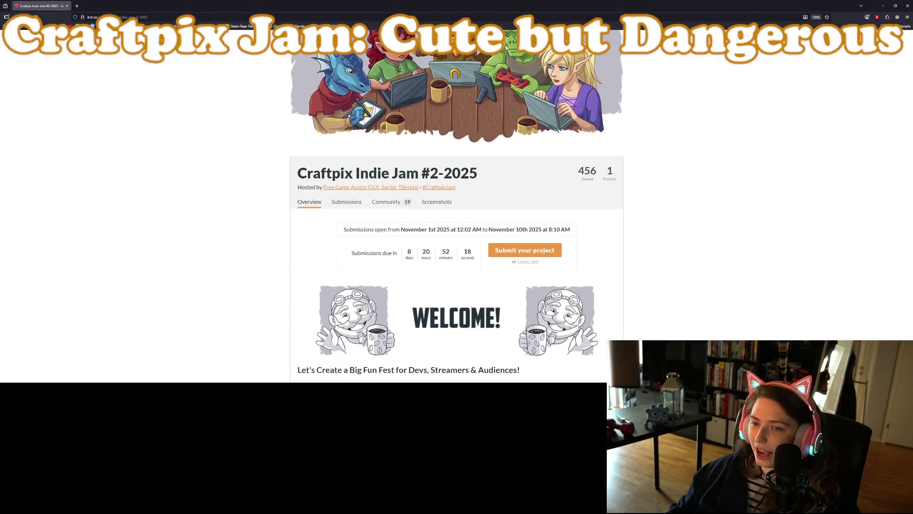
key(alt+Tab)
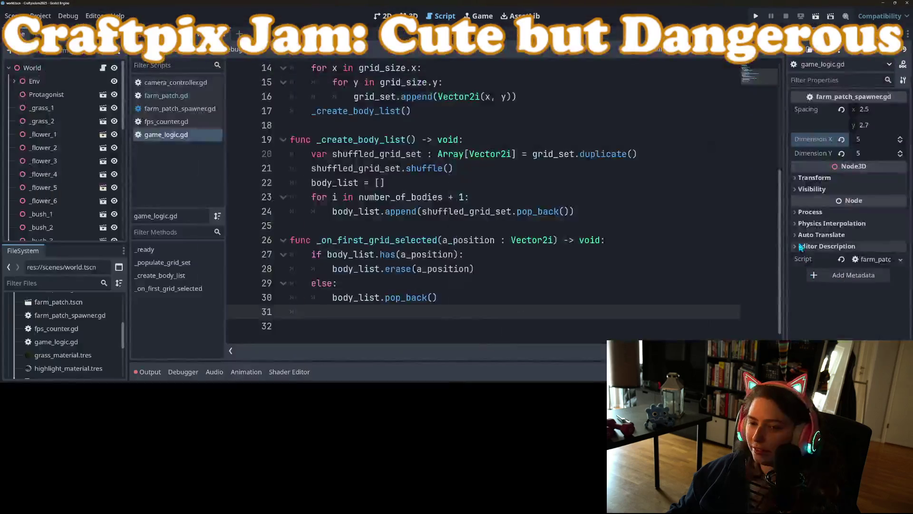
Scroll through game_logic.gd, reviewing the code from line 7 to line 31.
scroll(338, 217, up, 5)
click(397, 221)
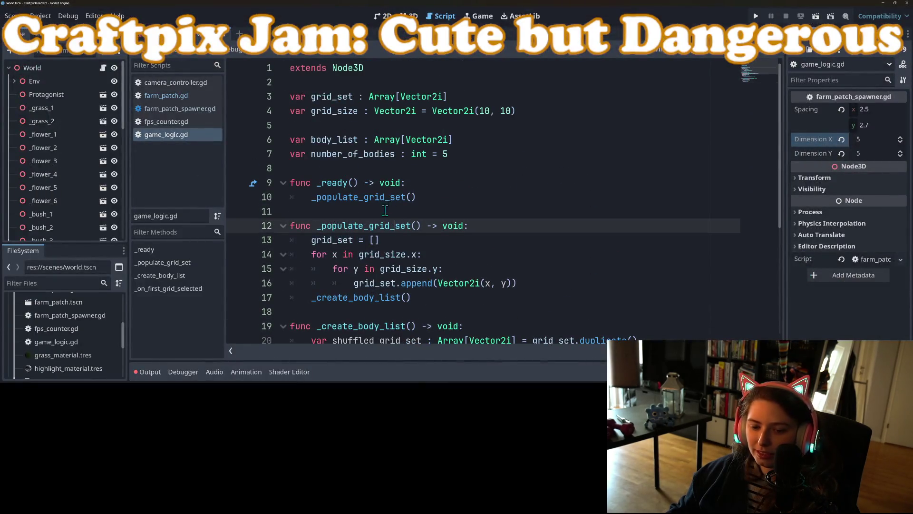
scroll(350, 272, down, 5)
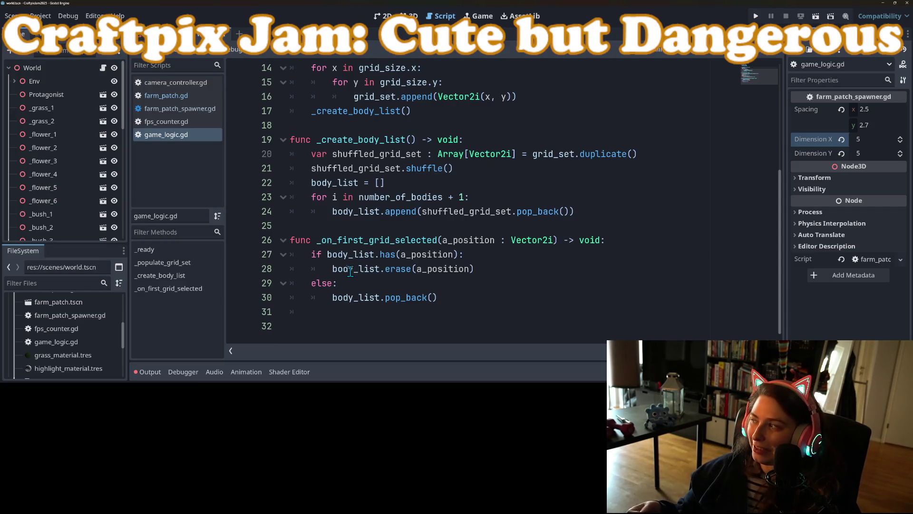
click(388, 312)
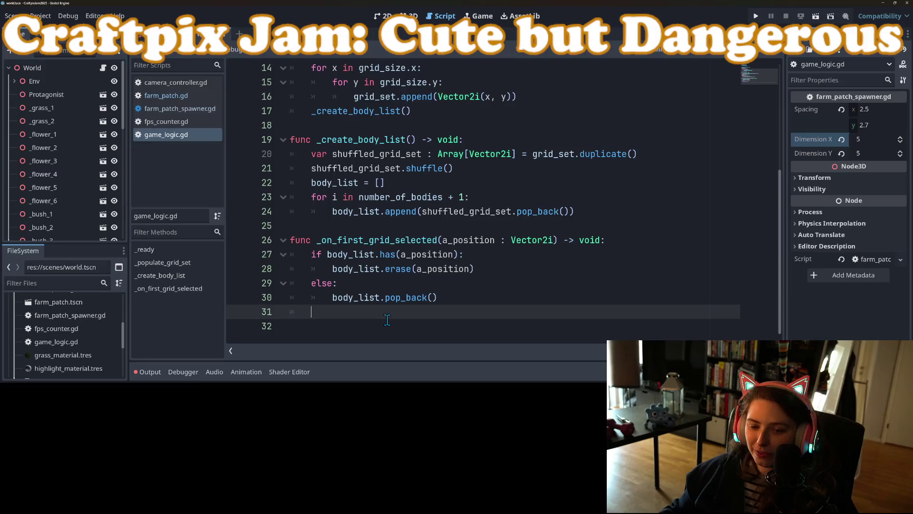
scroll(365, 305, up, 5)
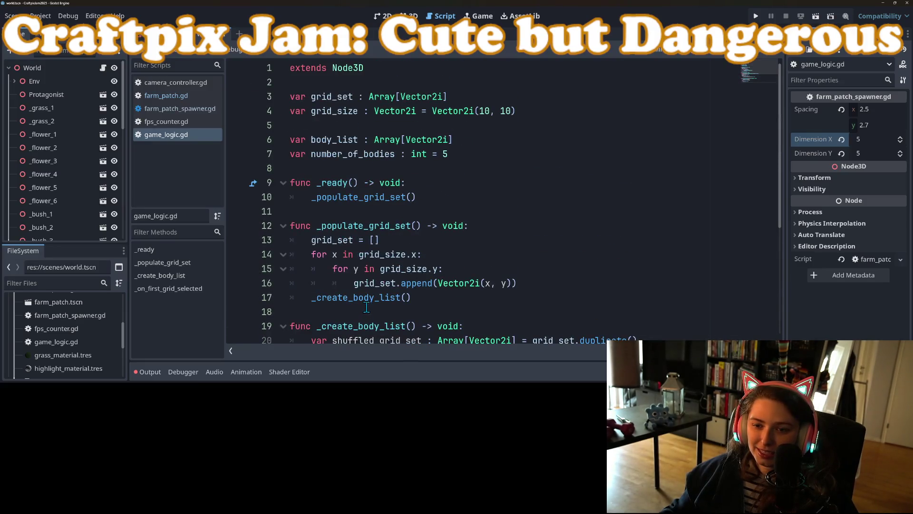
click(474, 200)
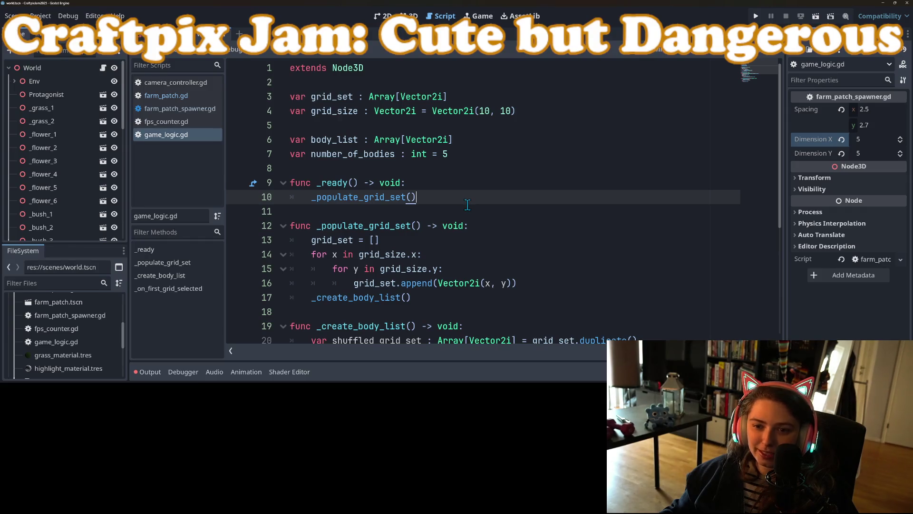
click(370, 160)
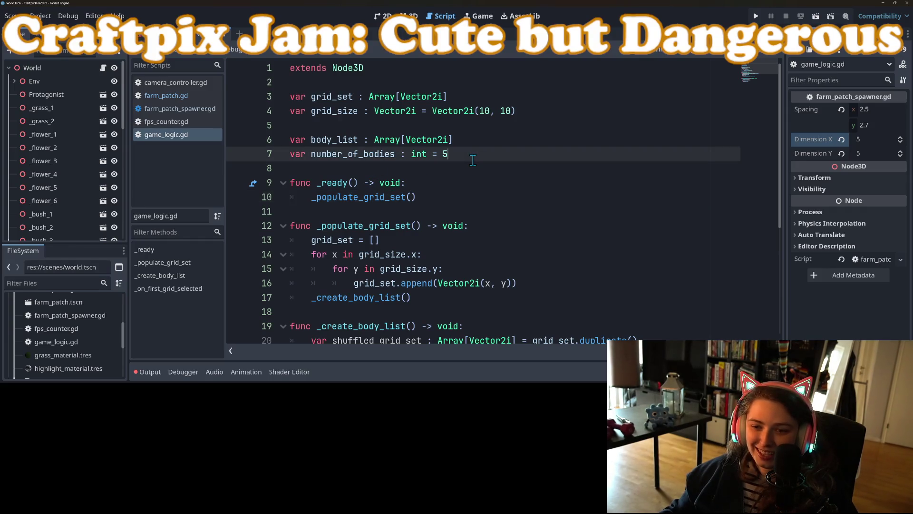
scroll(412, 238, down, 4)
click(410, 269)
Highlight erase, _create_body_list and _populate_grid_set to trace where they are used.
double_click(410, 268)
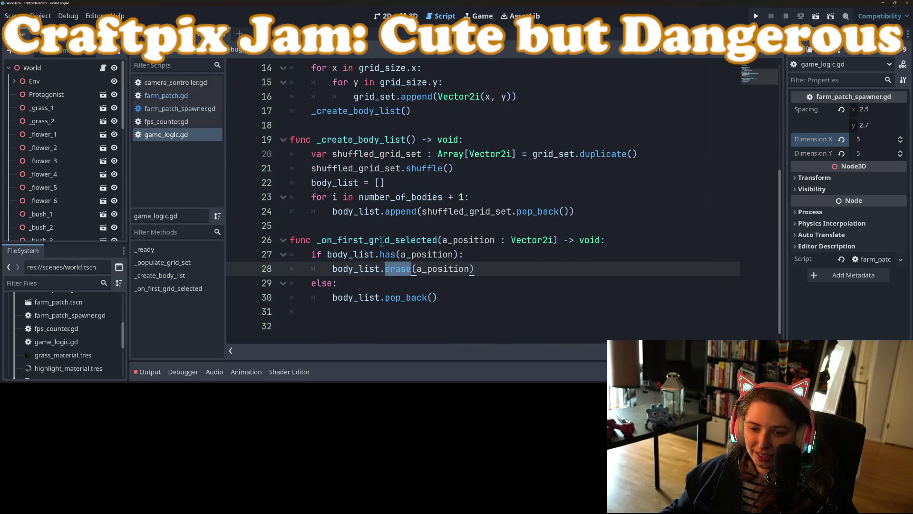
double_click(382, 240)
double_click(390, 143)
scroll(386, 236, up, 3)
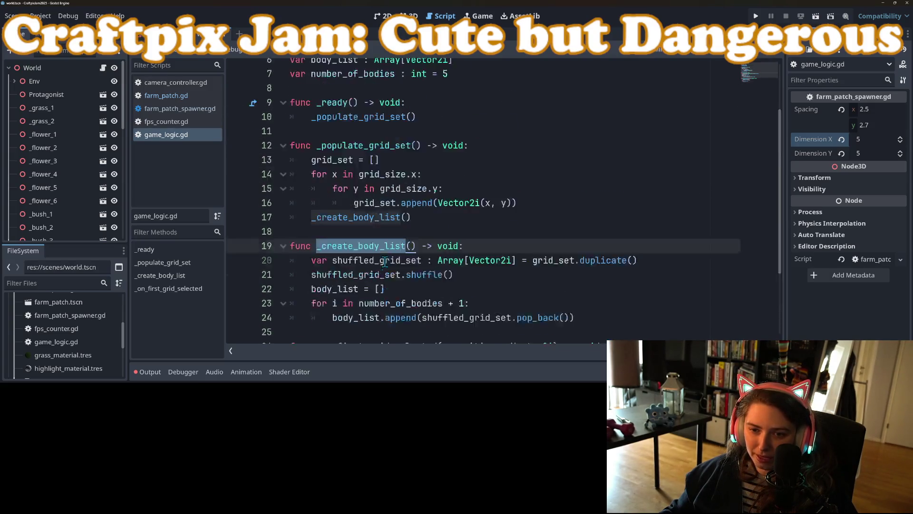
double_click(374, 170)
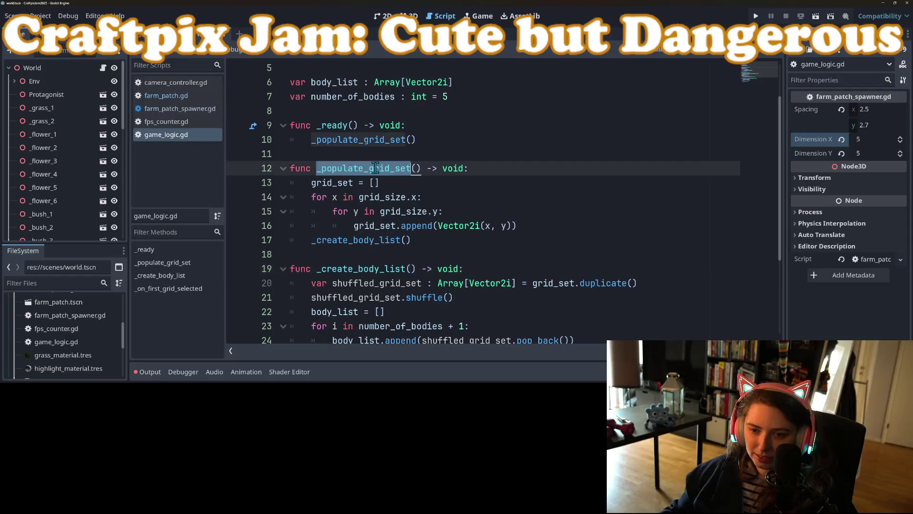
Insert an empty line after the _create_body_list() call on line 17.
click(429, 241)
key(Return)
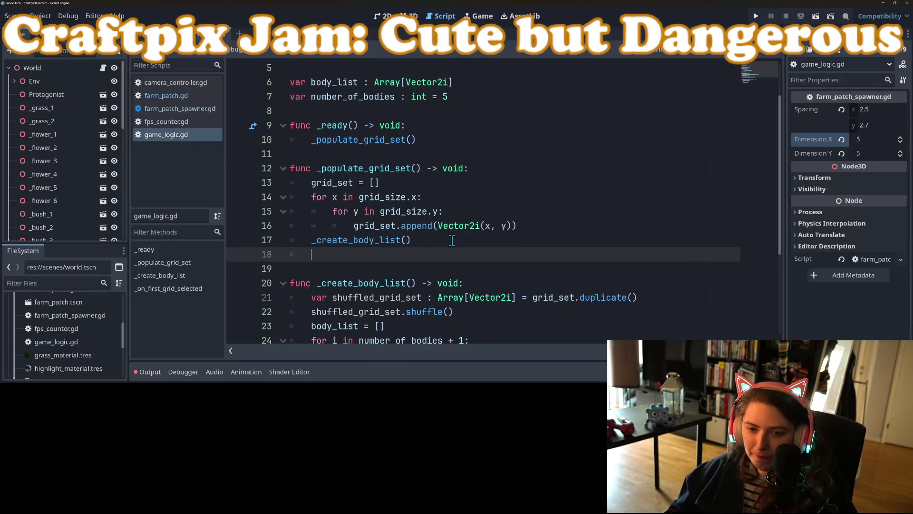
scroll(33, 182, down, 6)
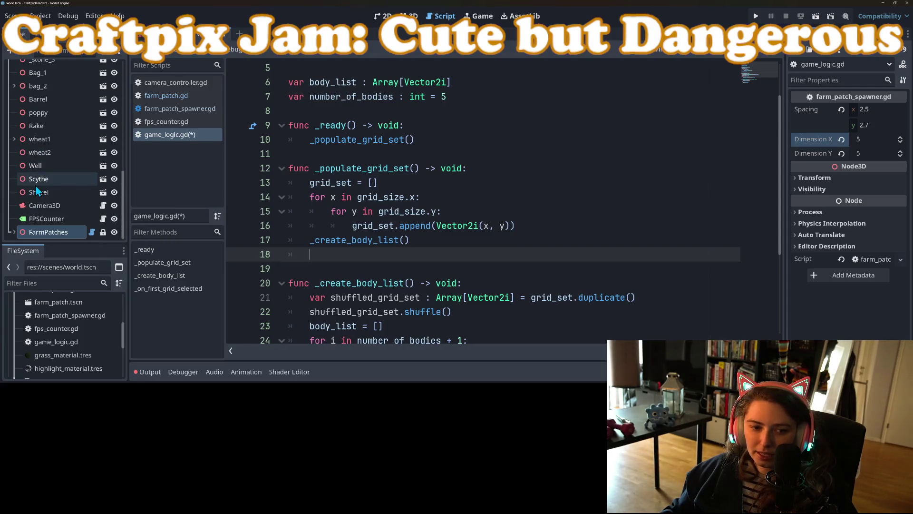
right_click(56, 232)
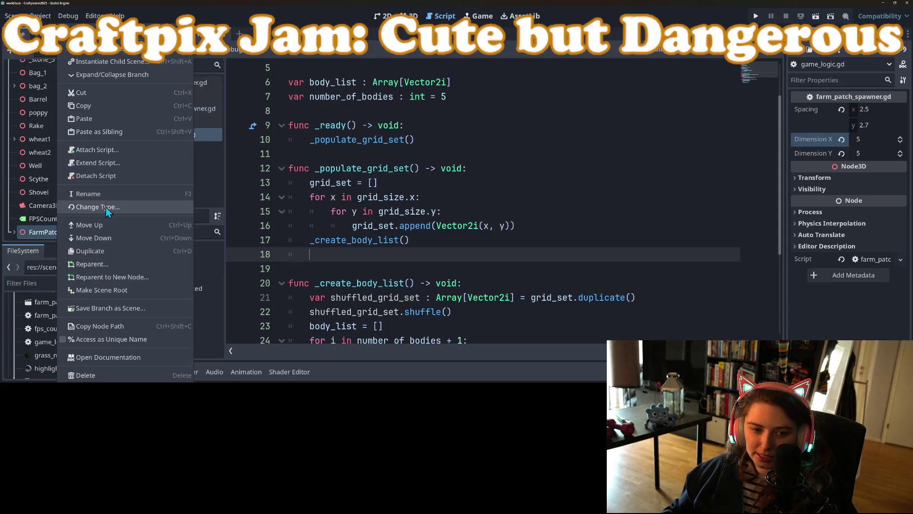
Make FarmPatches accessible by unique name and drop a %FarmPatches reference onto line 18.
click(133, 340)
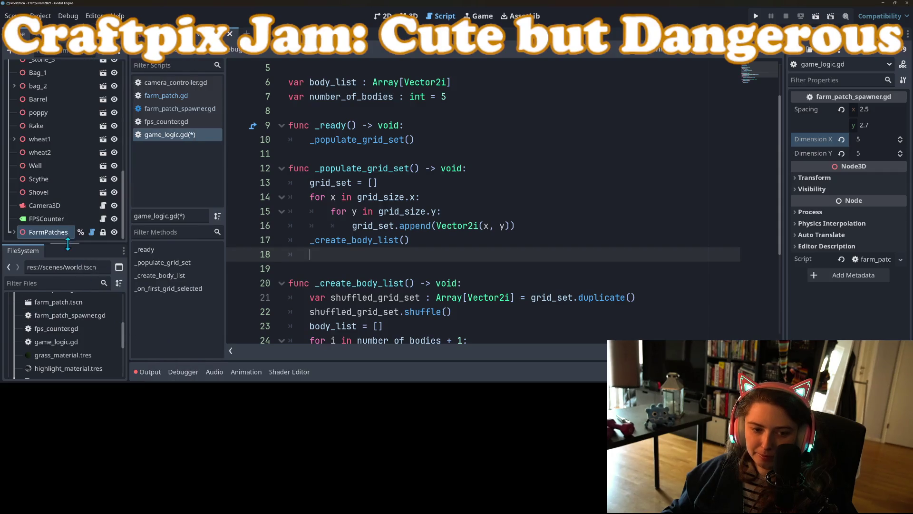
mouse_move(57, 233)
mouse_down()
mouse_move(143, 245)
mouse_move(406, 253)
mouse_up()
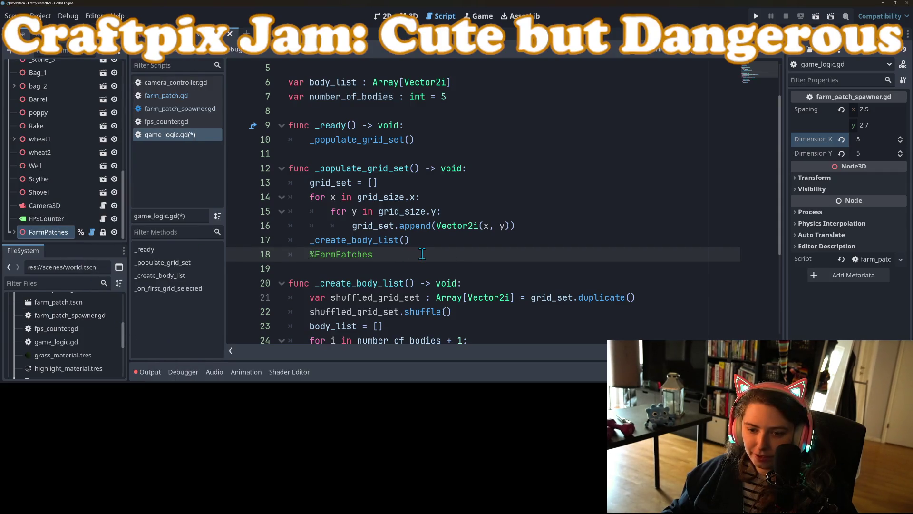
text(.s)
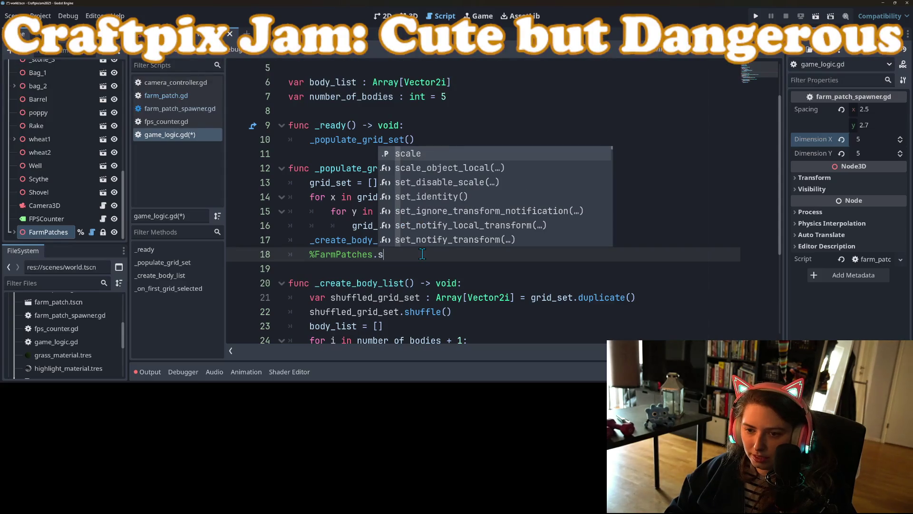
key(BackSpace)
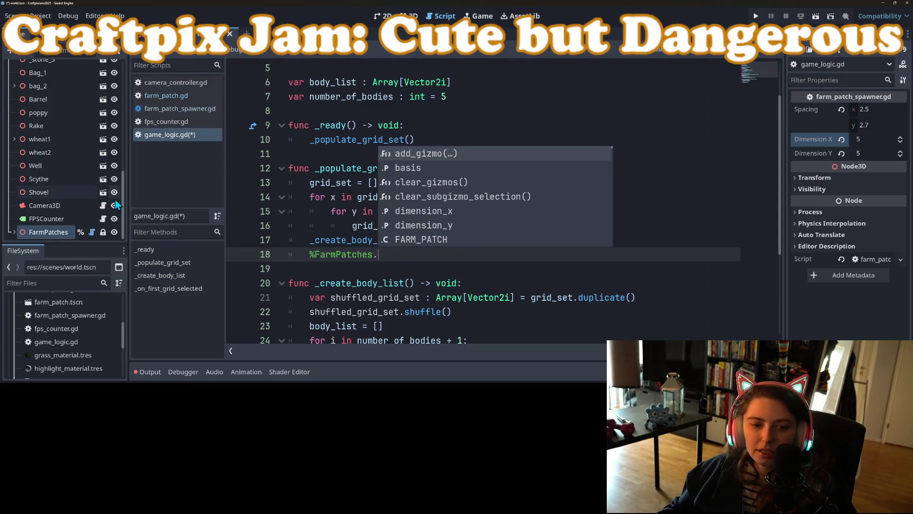
Copy the spawn_farm_patches function name from the FarmPatches spawner script.
click(92, 232)
double_click(381, 157)
key(ctrl+c)
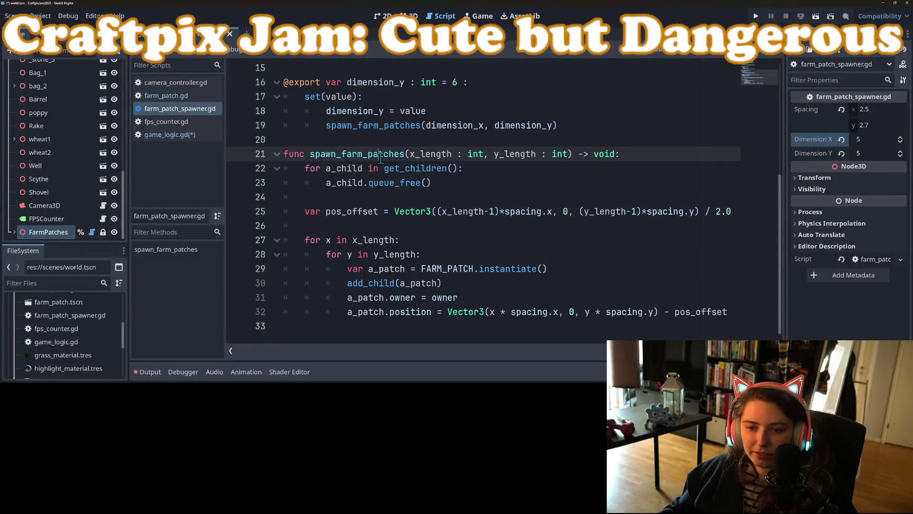
scroll(67, 68, up, 10)
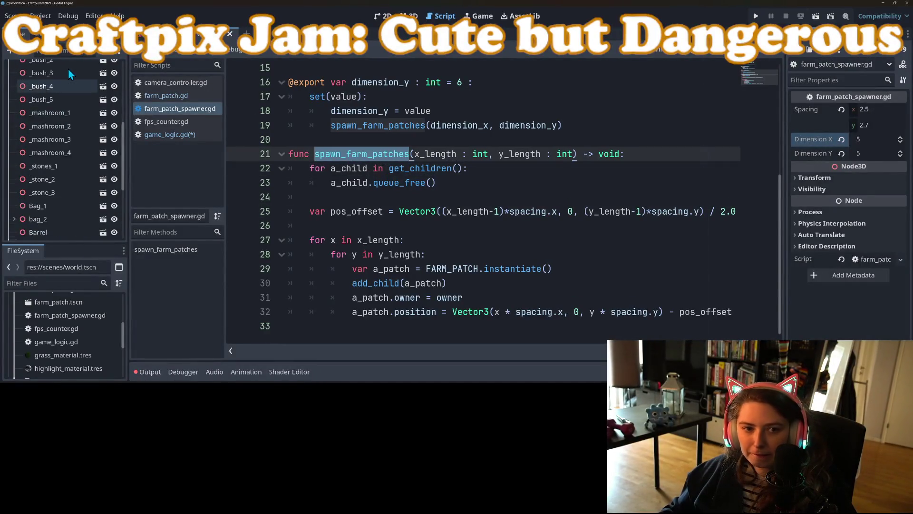
click(170, 134)
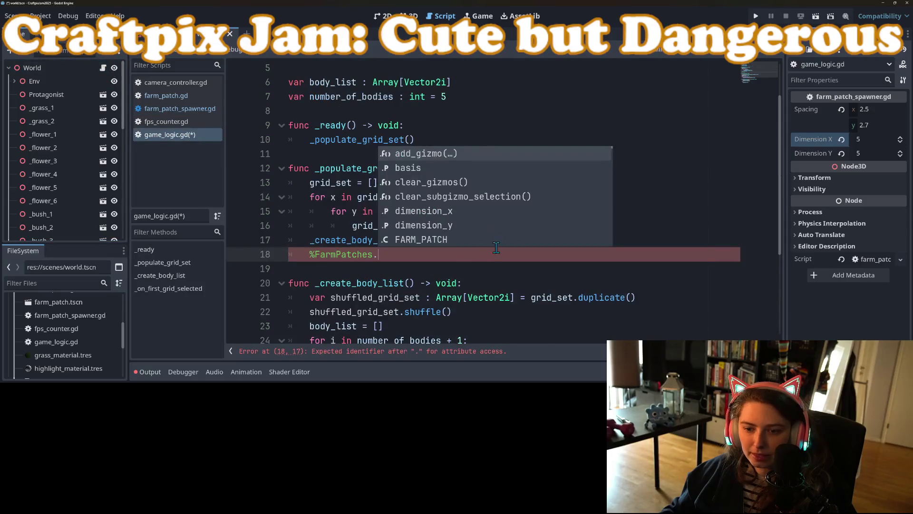
Complete line 18 as spawn_farm_patches(grid_size.x, grid_size.y) and save the script.
key(ctrl+v)
text(()
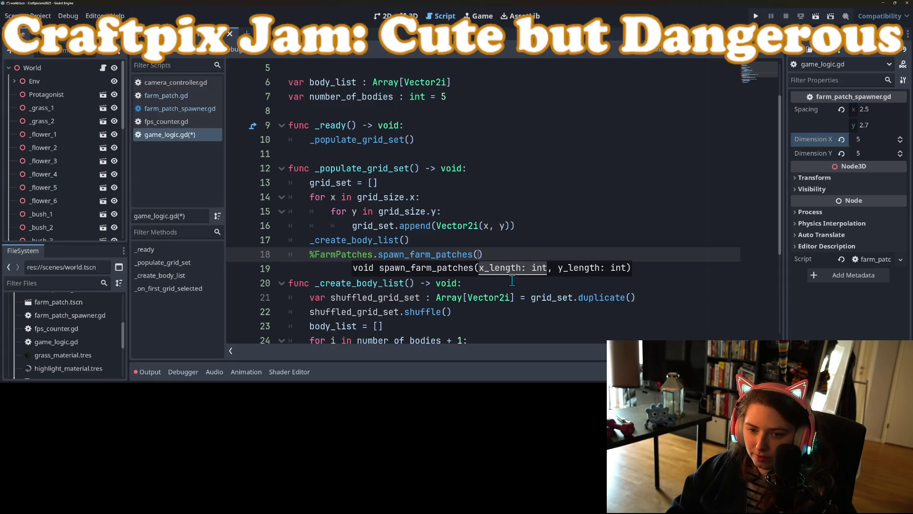
text(grid)
key(Return)
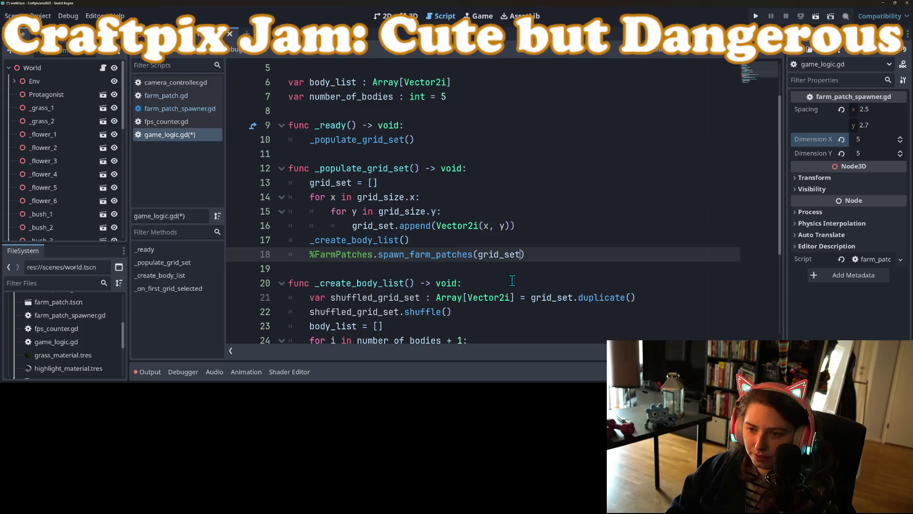
text(.x, grid)
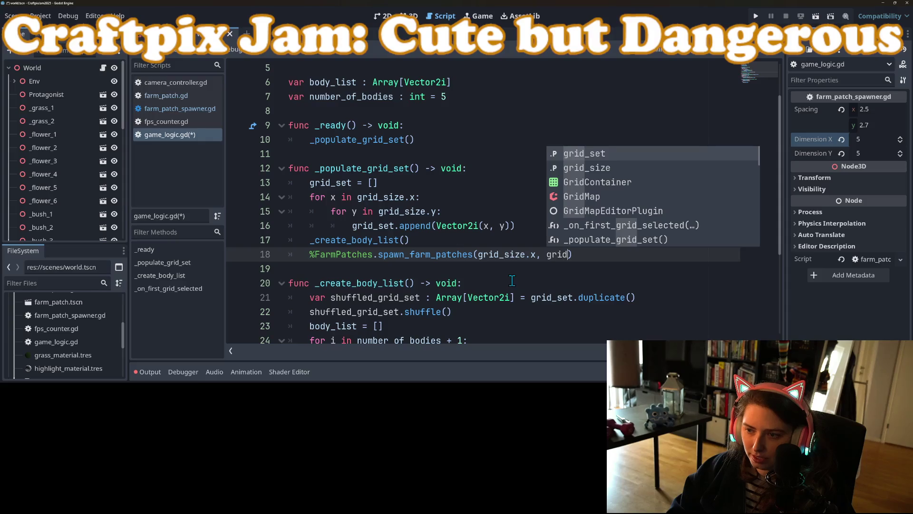
key(Down)
key(Return)
text(.y)
key(ctrl+s)
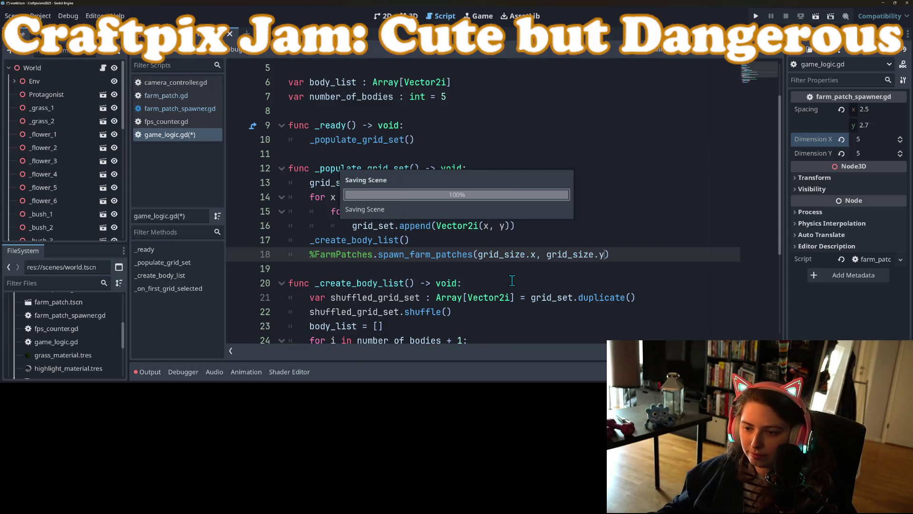
click(378, 255)
scroll(62, 171, down, 5)
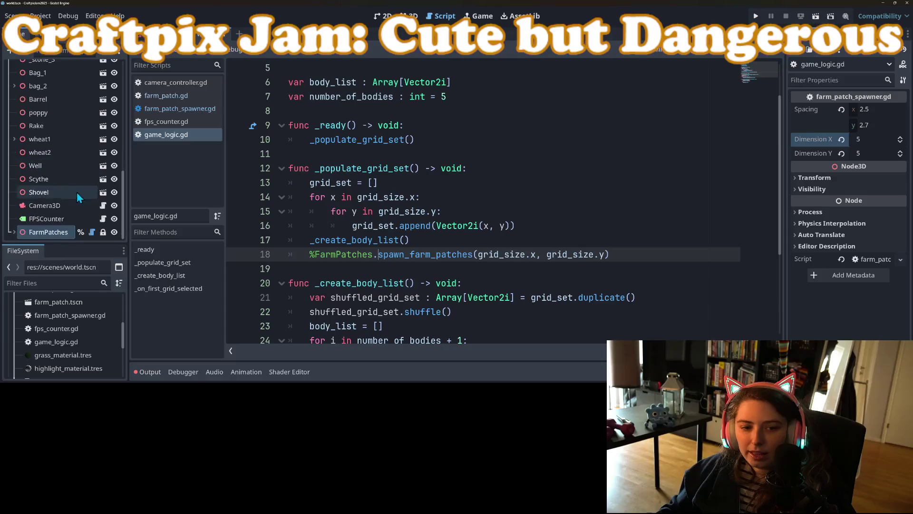
In farm_patch_spawner.gd, remove the extra blank line before the spawn loop.
click(96, 232)
click(406, 170)
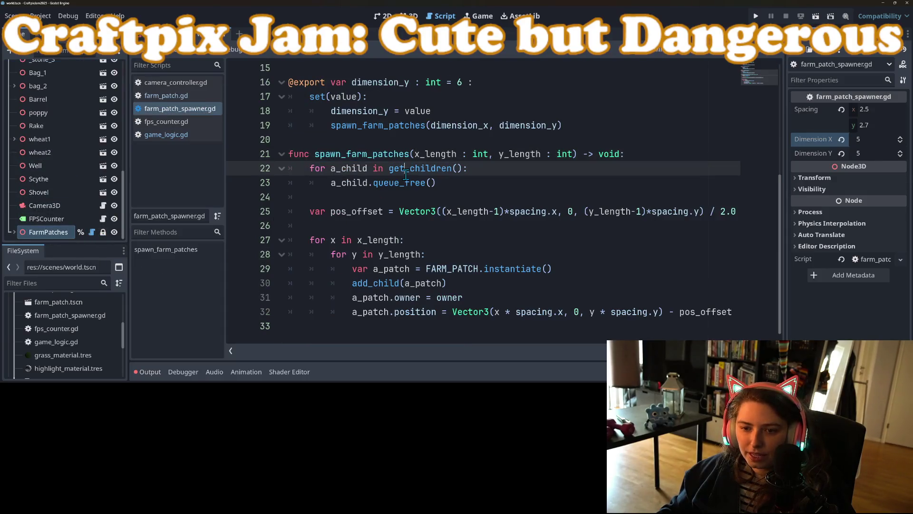
click(369, 199)
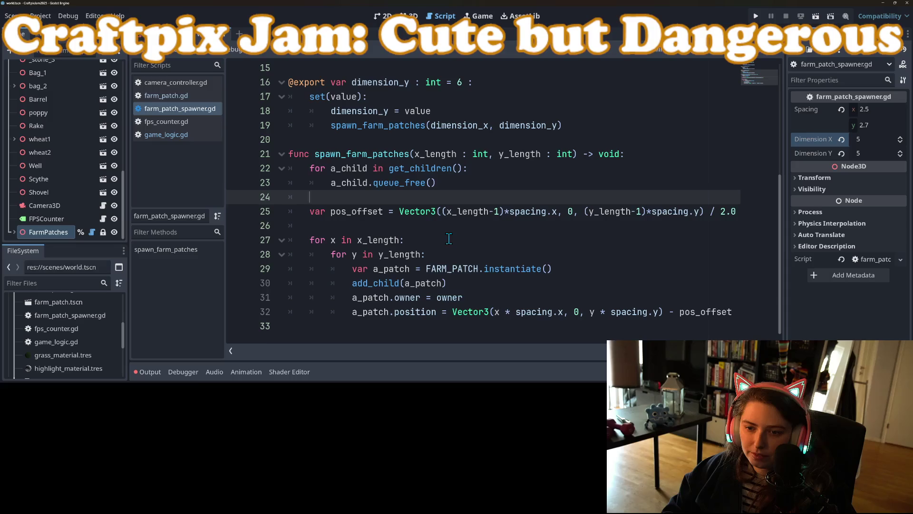
key(Down)
key(Down)
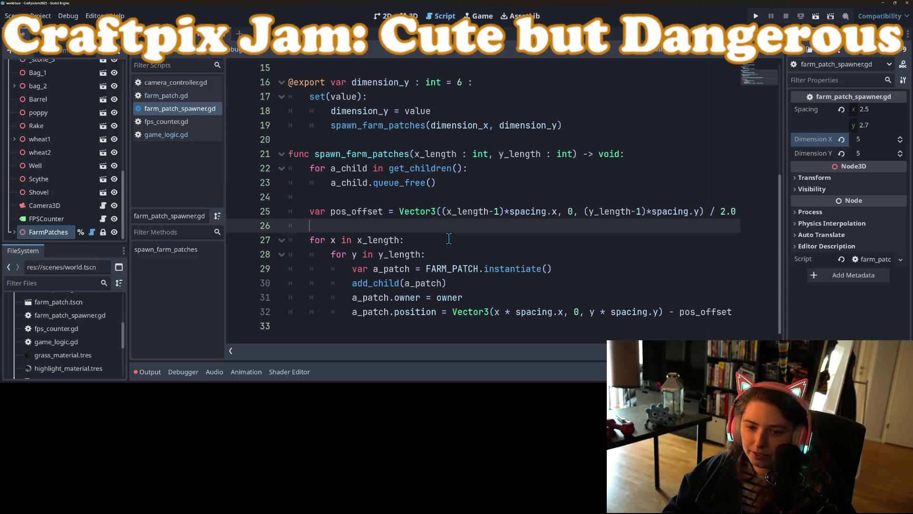
key(BackSpace)
key(BackSpace)
click(366, 330)
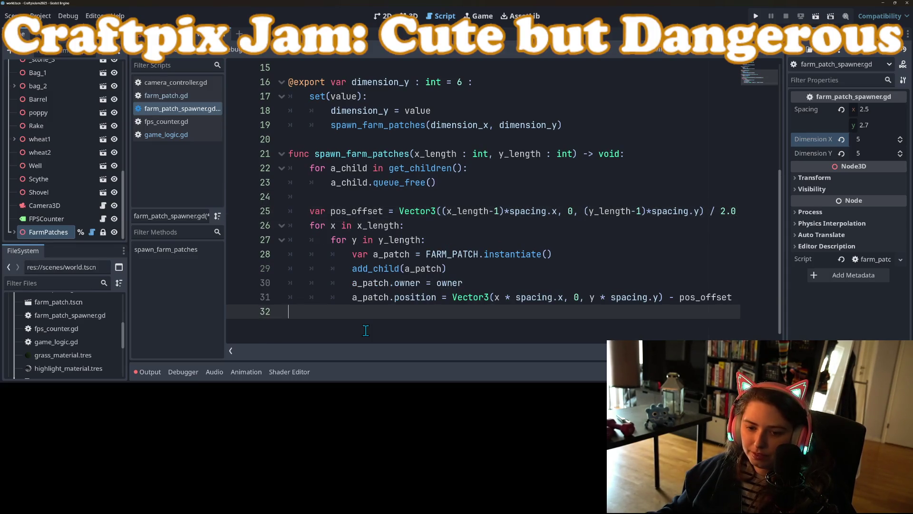
Add an 'interact_callback : Callable' parameter and wrap the signature across lines.
click(574, 155)
text(, )
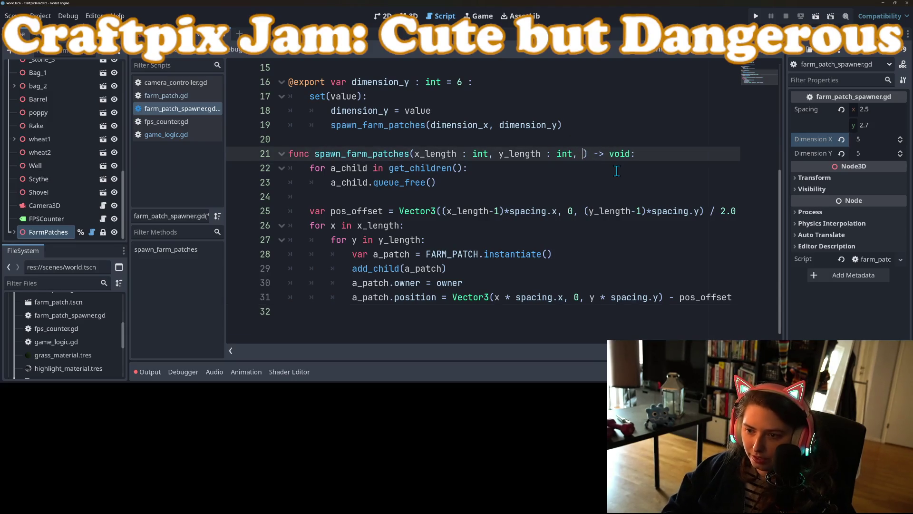
text(interact_)
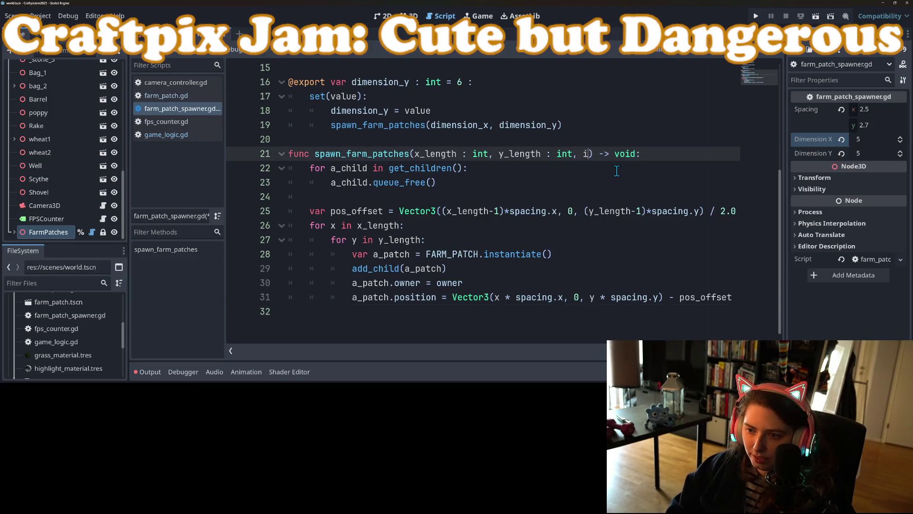
text(callback)
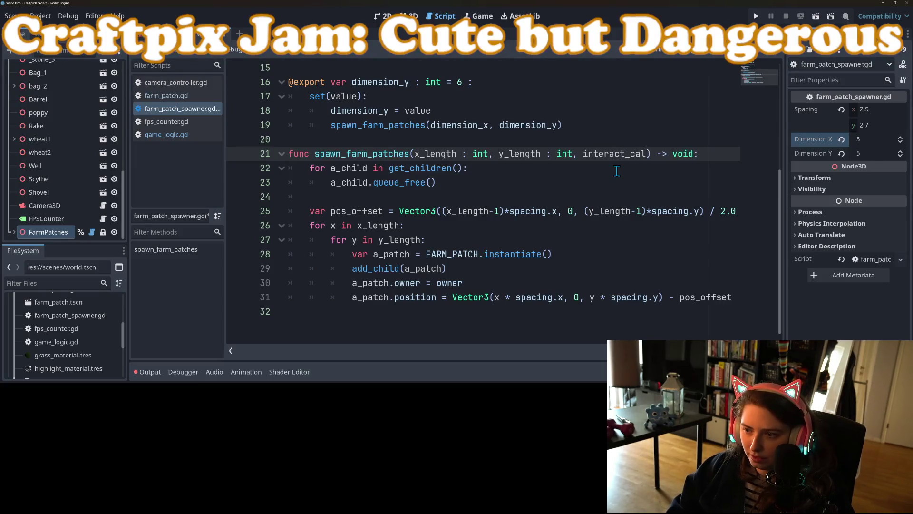
text( : Calla)
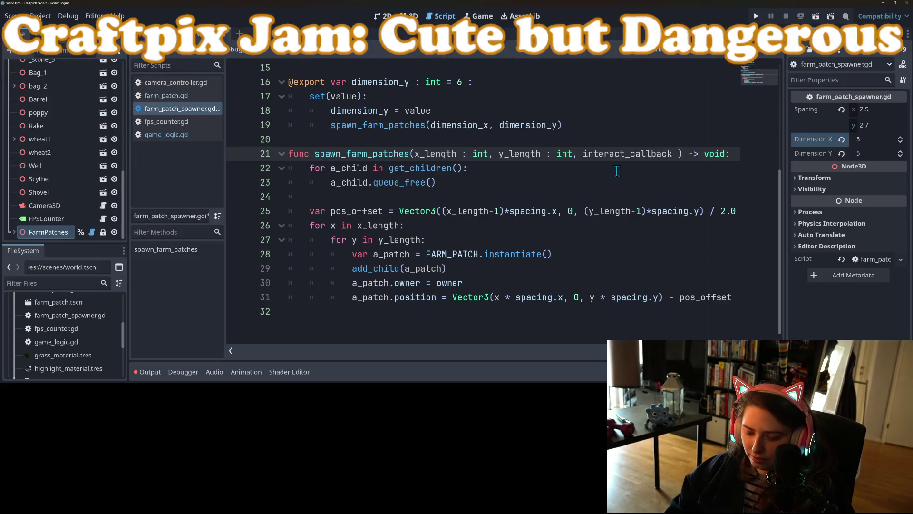
key(Return)
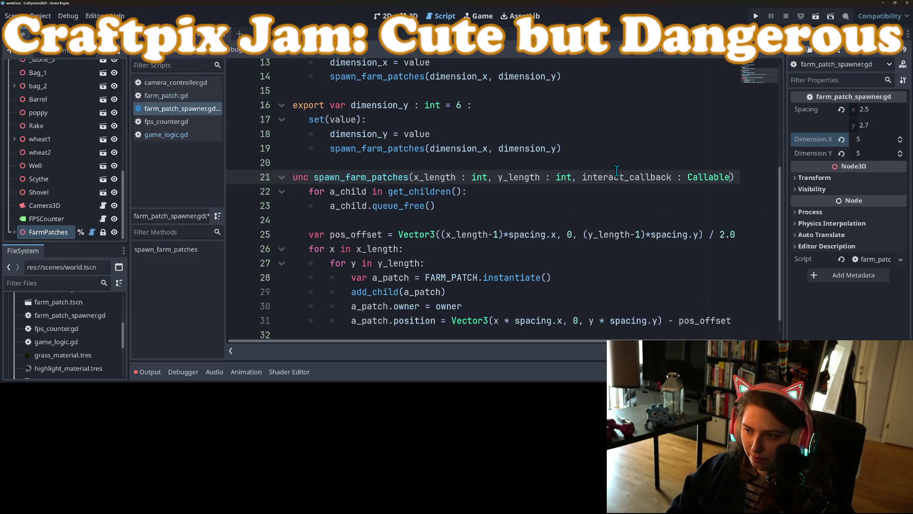
click(413, 177)
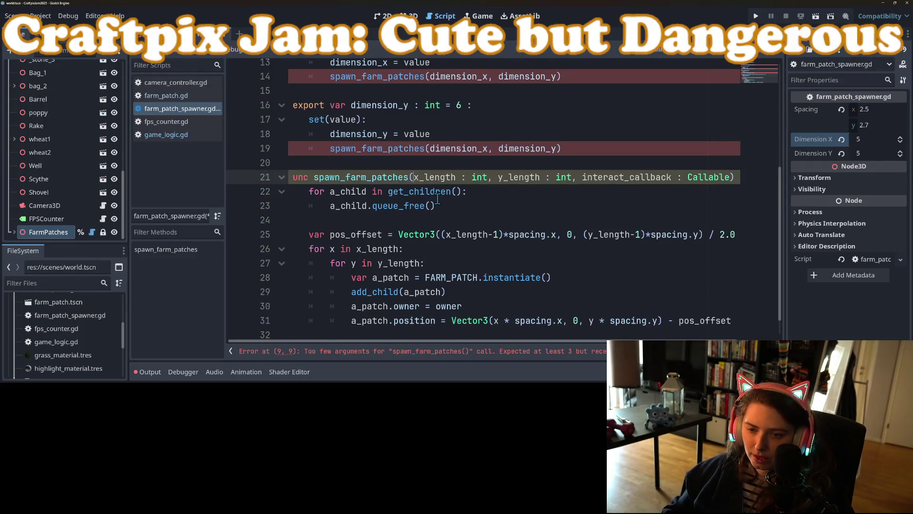
key(Return)
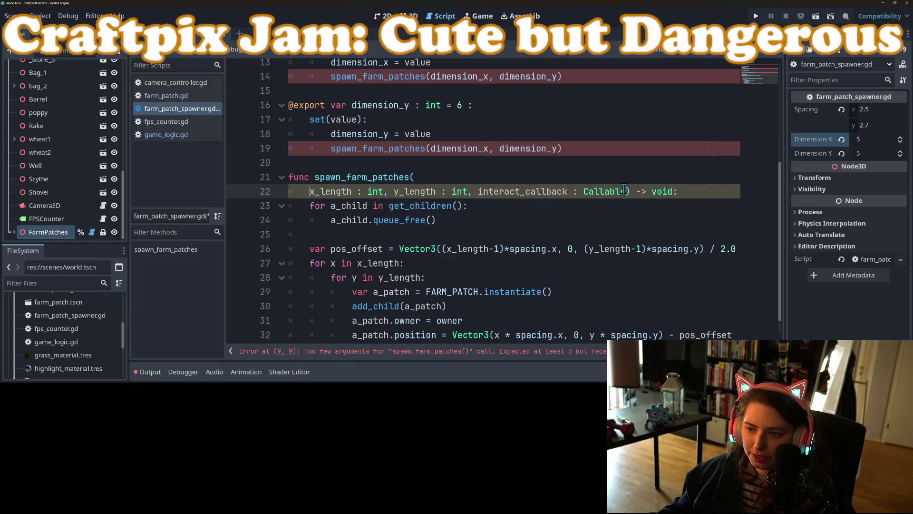
key(Return)
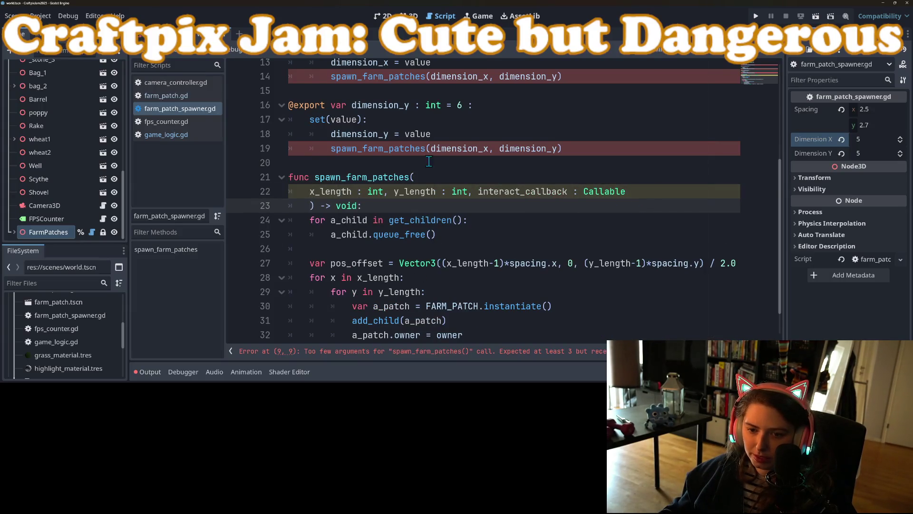
Begin a new a_patch.interact line at the end of the spawn loop.
double_click(520, 191)
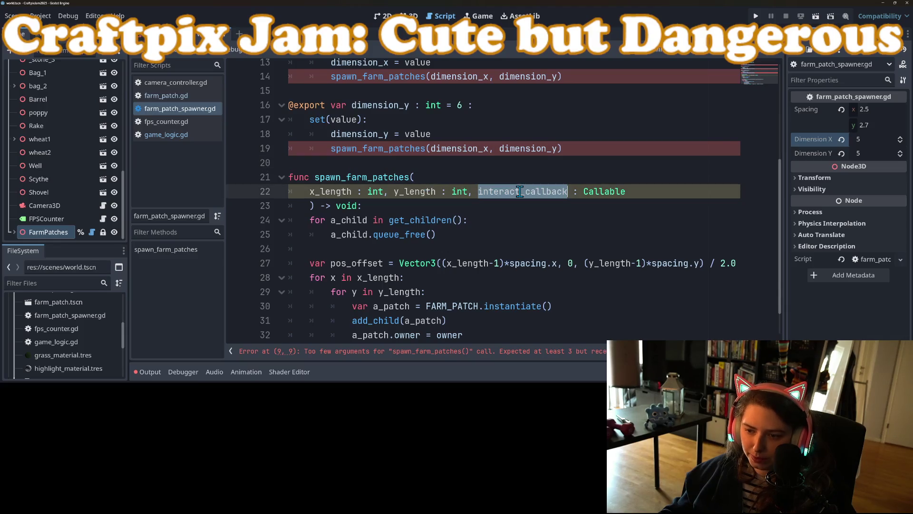
scroll(485, 284, down, 1)
click(476, 312)
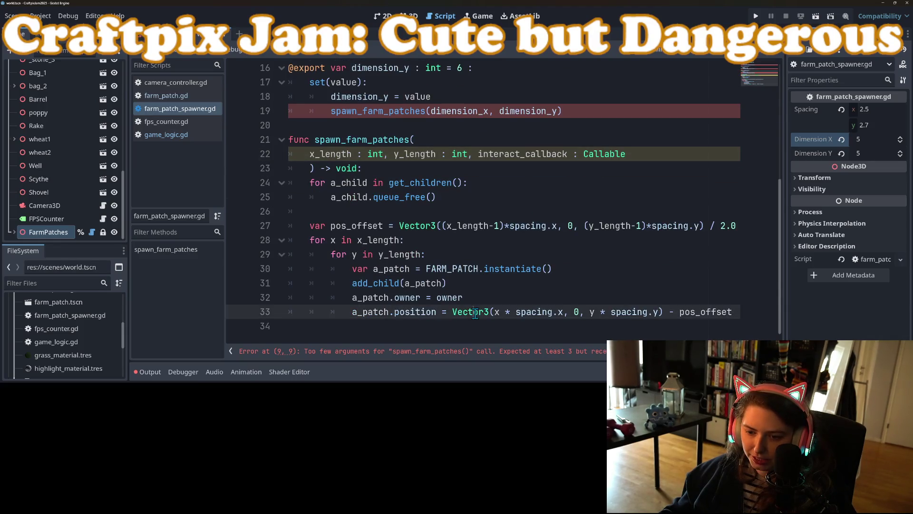
click(416, 325)
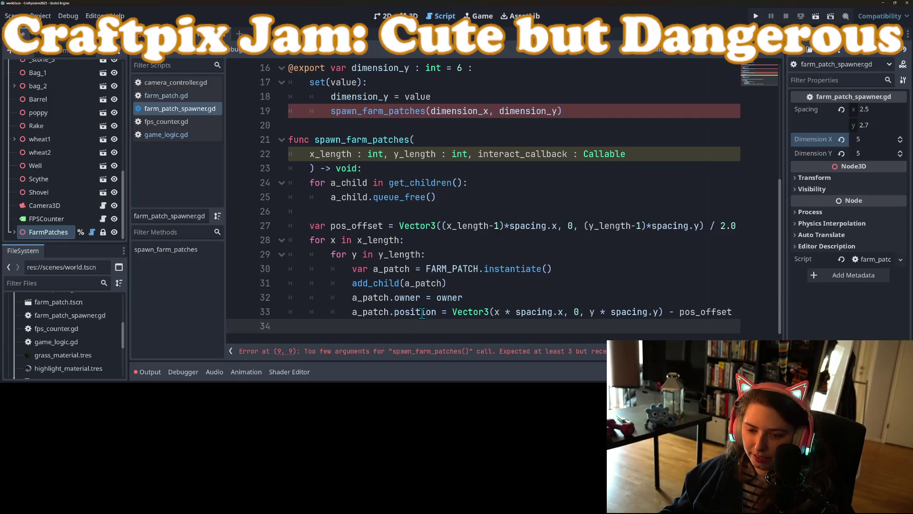
text(a_)
key(Return)
text(a_patch.)
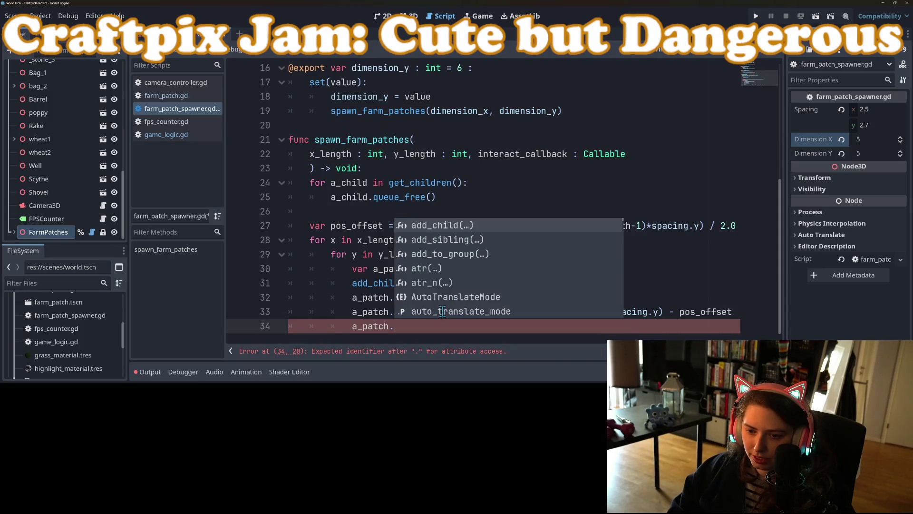
text(interact)
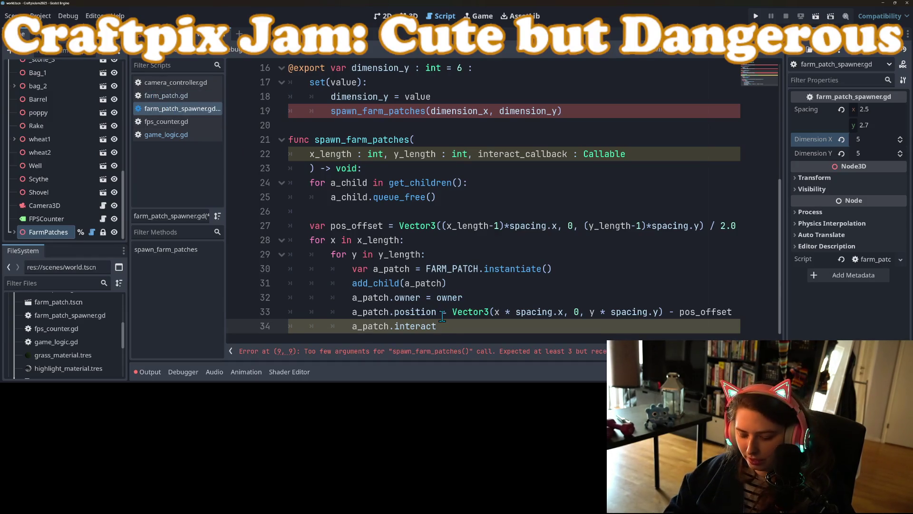
Make that line a_patch.patch_selected.connect(interact_callback), using the signal name from farm_patch.gd.
click(177, 97)
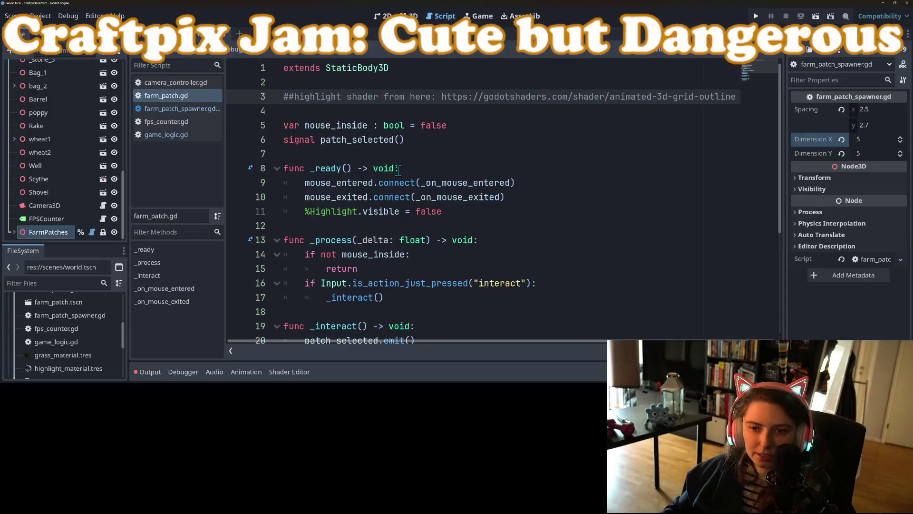
double_click(366, 141)
key(ctrl+c)
click(187, 136)
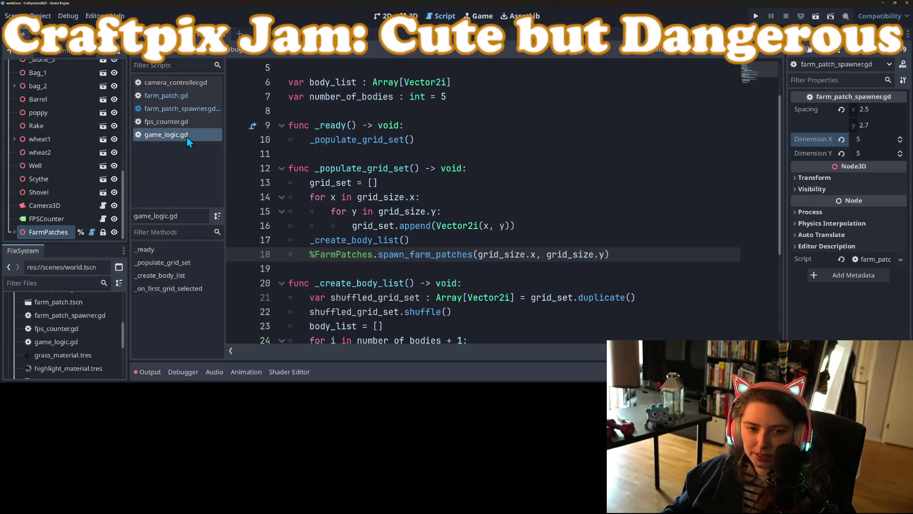
click(183, 108)
double_click(421, 327)
key(ctrl+v)
text(.connect()
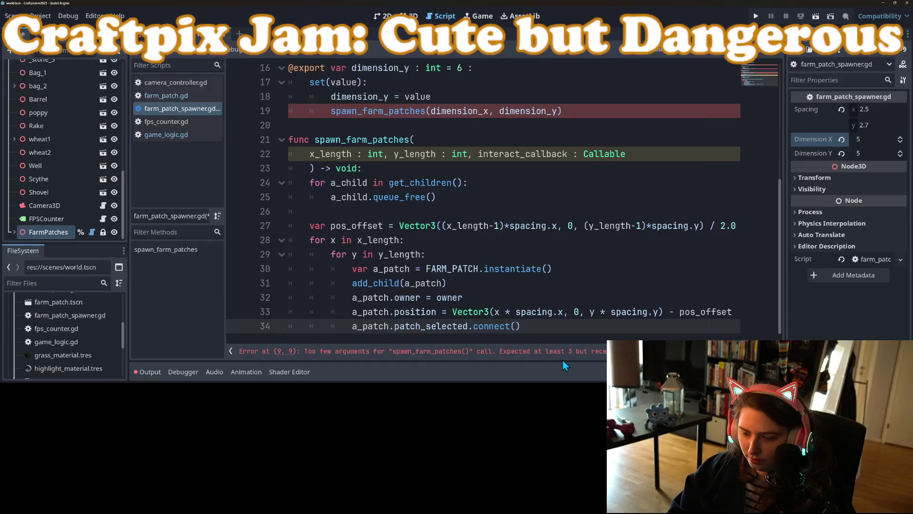
text(inte)
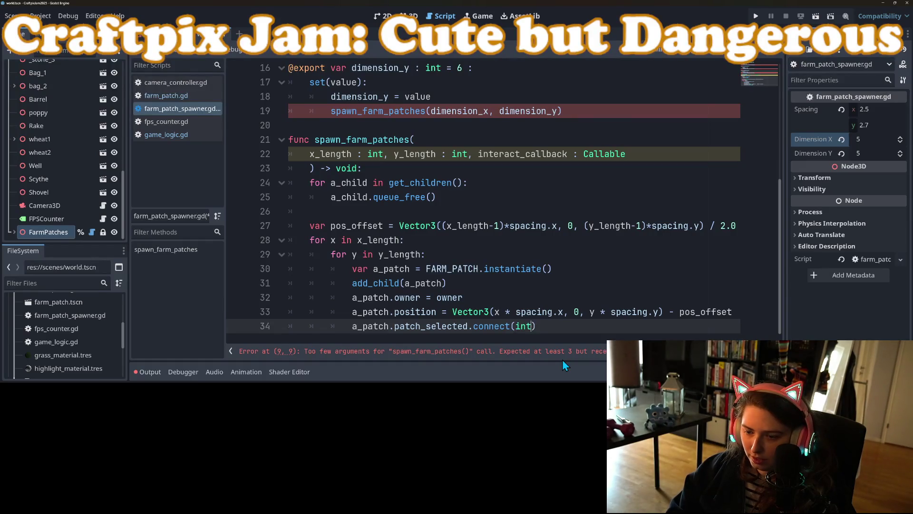
key(Return)
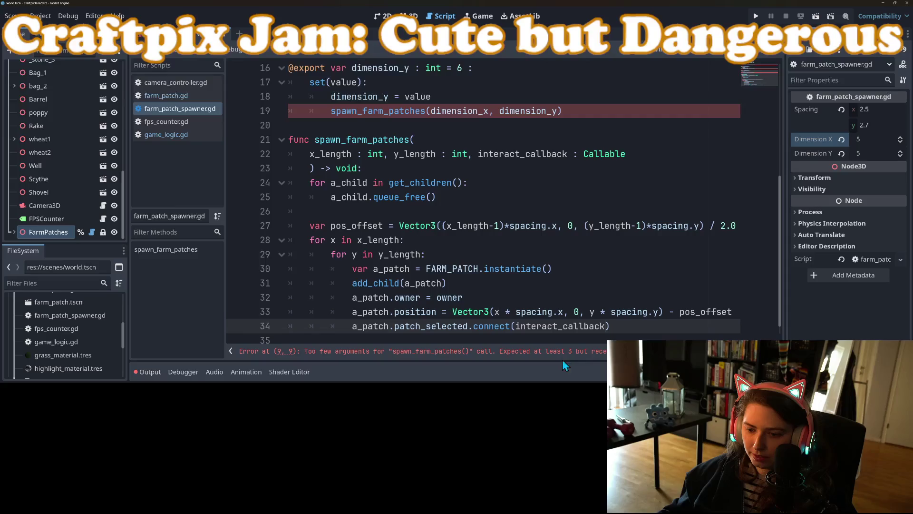
key(Up)
key(Up)
click(412, 96)
scroll(419, 143, up, 5)
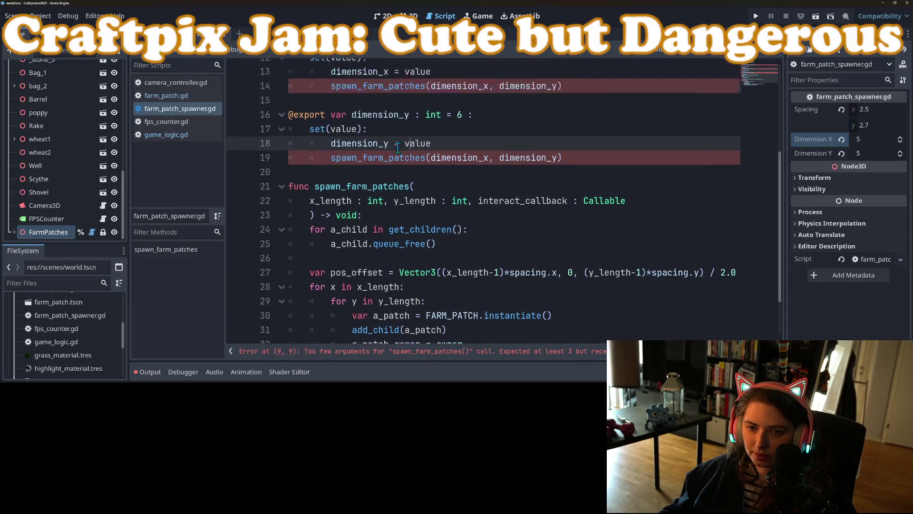
Briefly add, then remove, an extra argument in the setter's spawn_farm_patches call.
scroll(445, 263, down, 4)
click(556, 154)
text(,)
key(BackSpace)
key(BackSpace)
key(BackSpace)
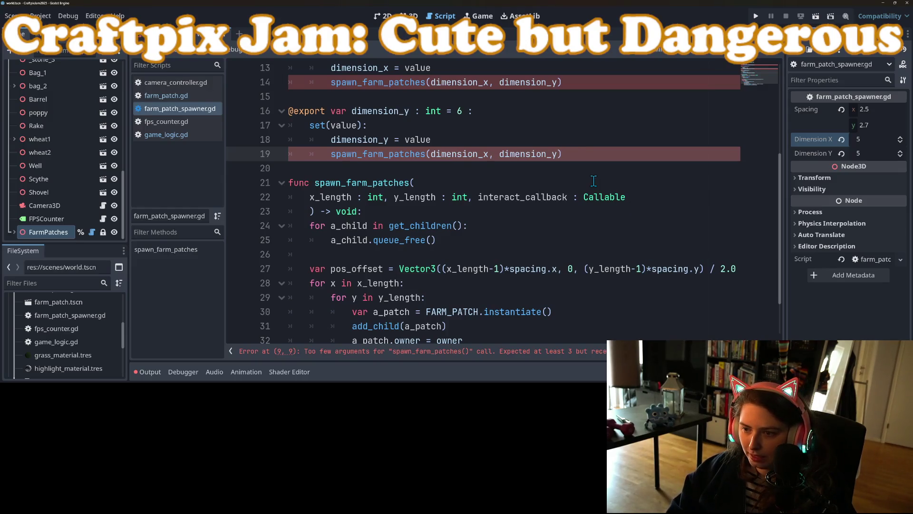
scroll(584, 276, down, 2)
click(579, 325)
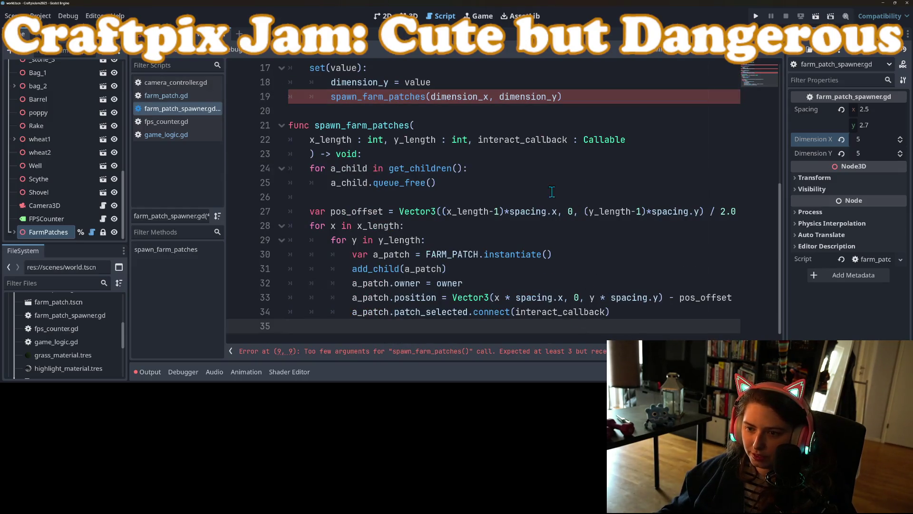
Try an '= null' default after the Callable type, save, then delete it again.
click(647, 139)
text(= null)
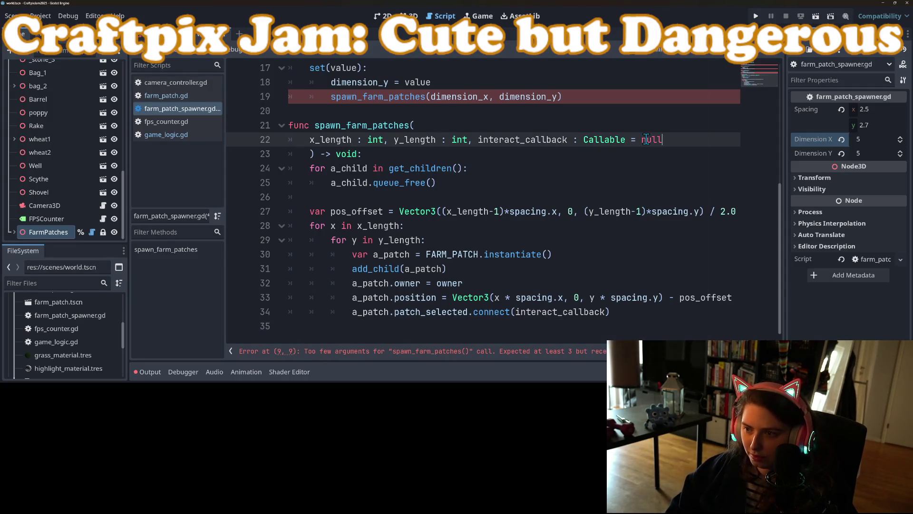
key(ctrl+s)
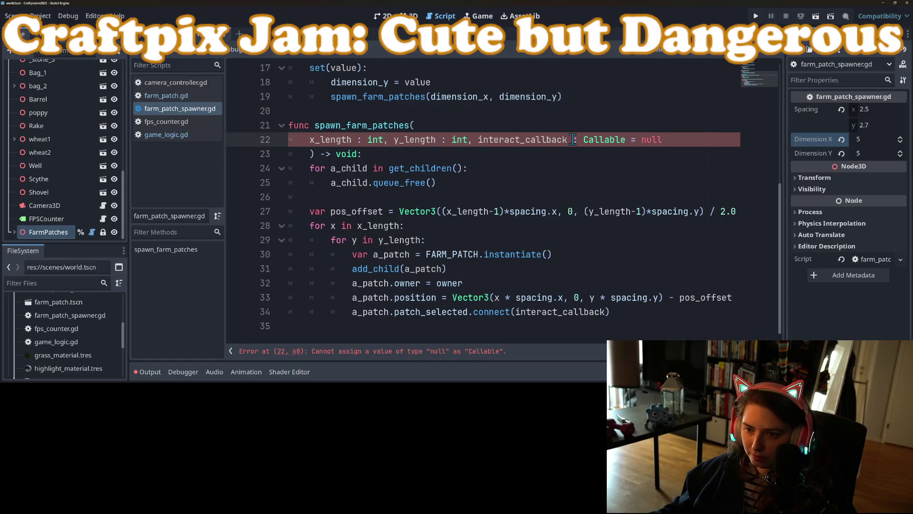
double_click(650, 139)
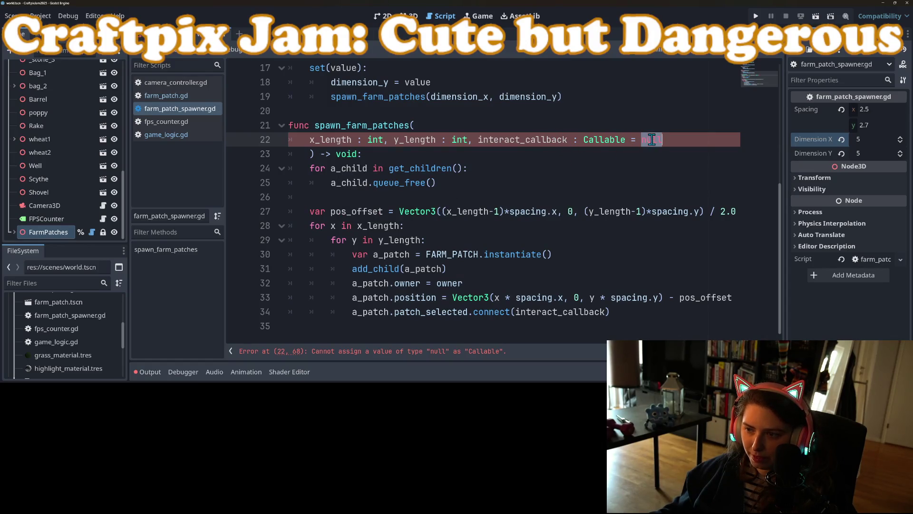
key(BackSpace)
key(BackSpace)
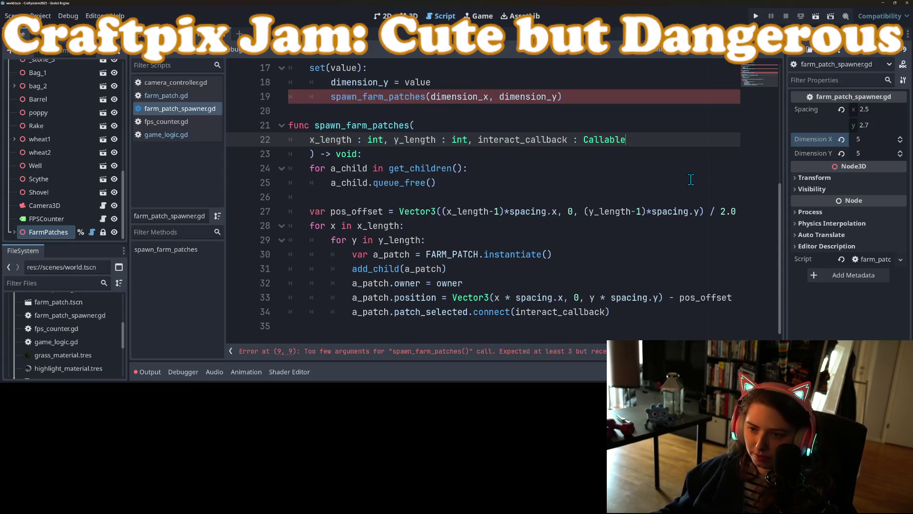
Review the dimension_y export and its setter code.
click(535, 186)
scroll(475, 228, up, 5)
scroll(467, 245, down, 2)
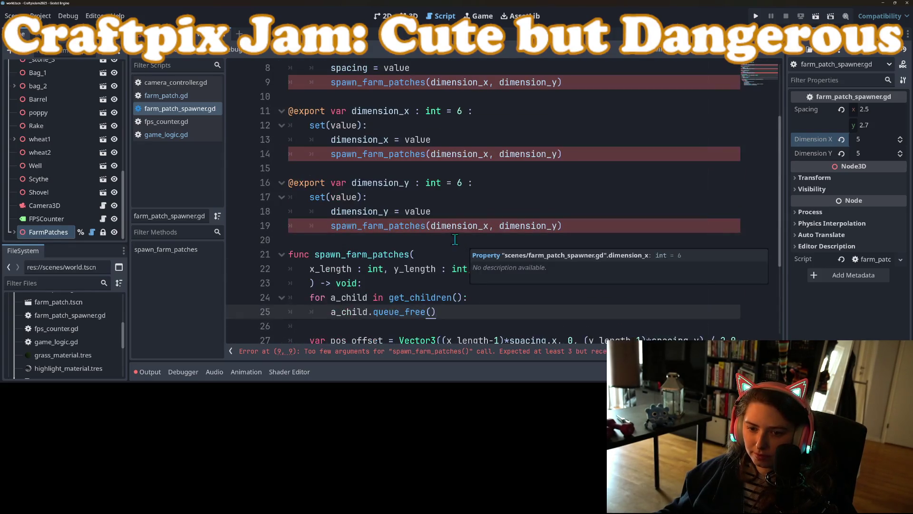
click(393, 211)
drag(468, 184, 536, 226)
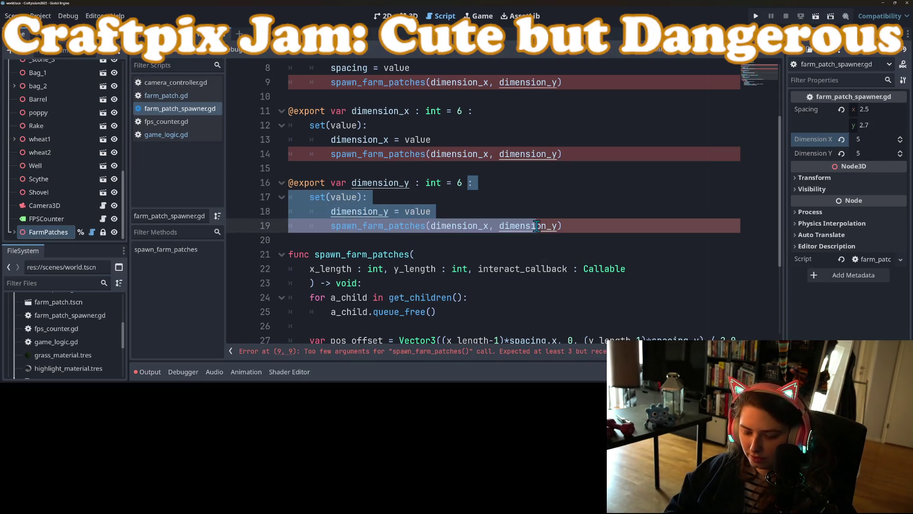
click(473, 188)
scroll(504, 232, up, 3)
scroll(521, 249, down, 3)
scroll(518, 228, up, 3)
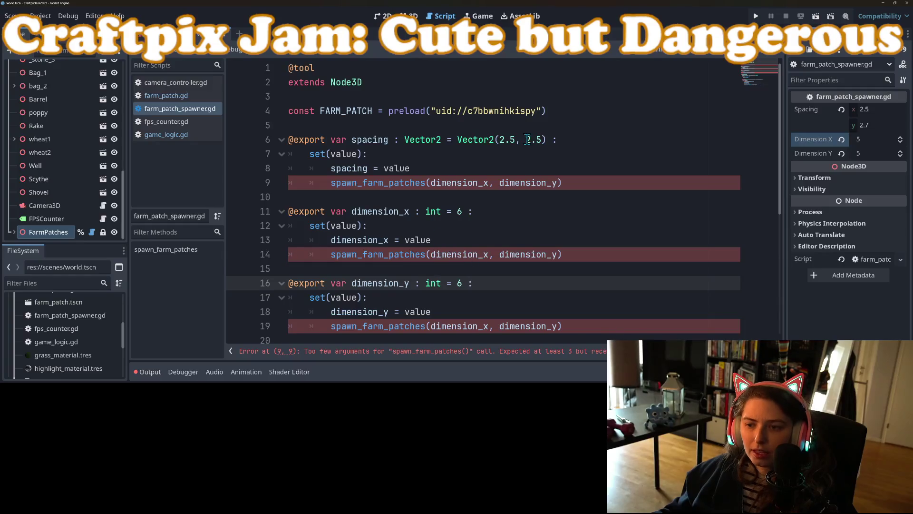
scroll(527, 215, down, 4)
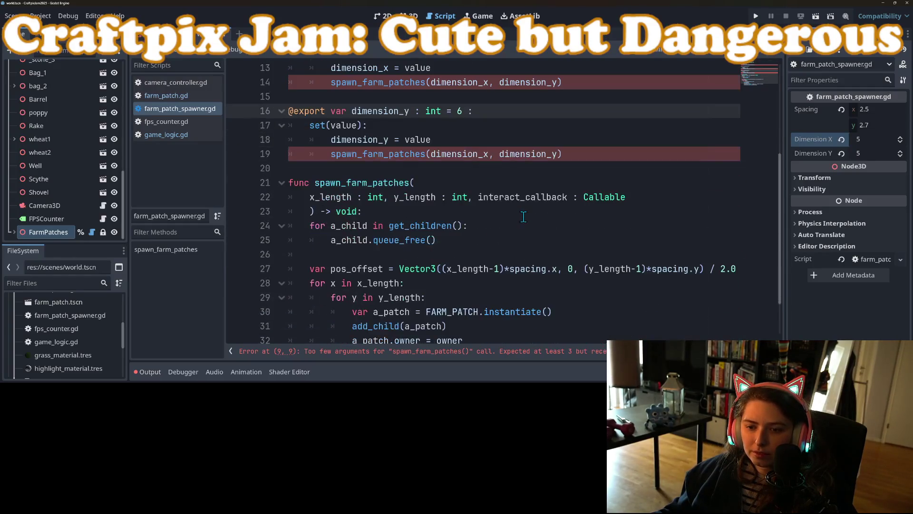
Append a temporary null argument to the spawn_farm_patches call on line 19.
double_click(392, 152)
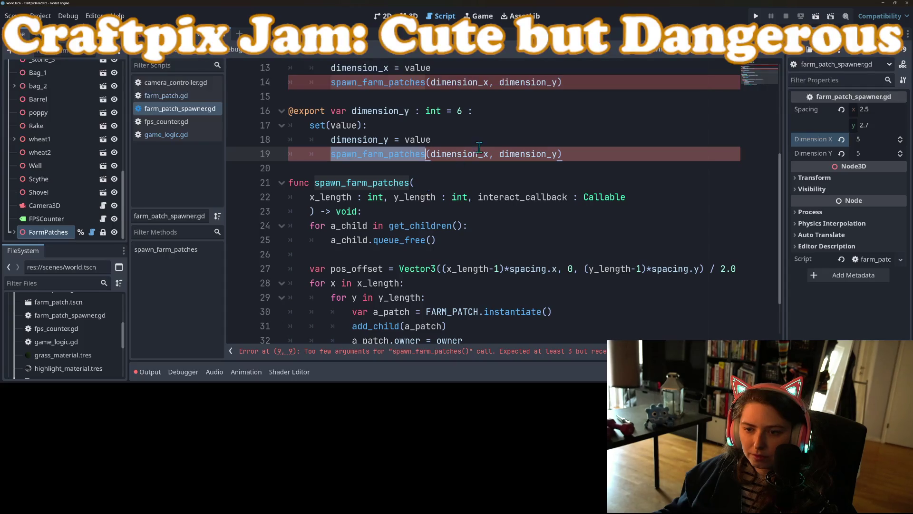
click(421, 197)
click(558, 154)
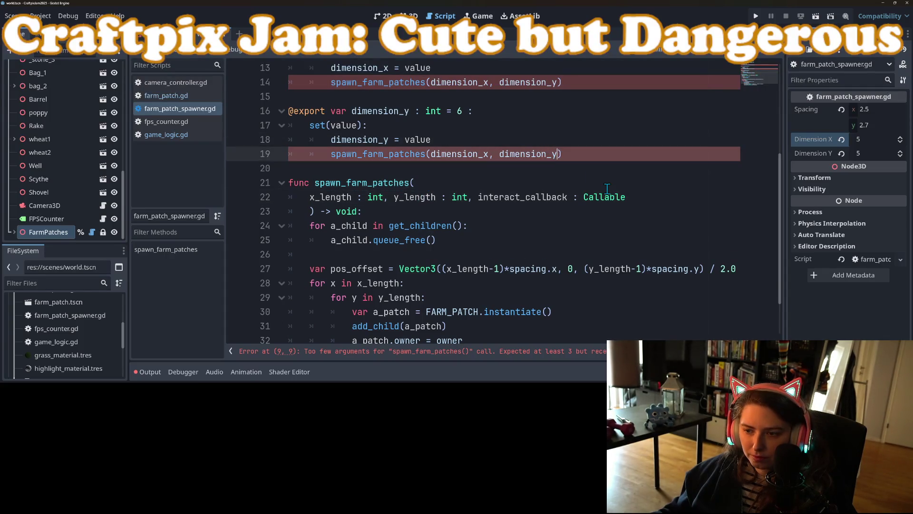
text(, nul)
text(ll)
key(Escape)
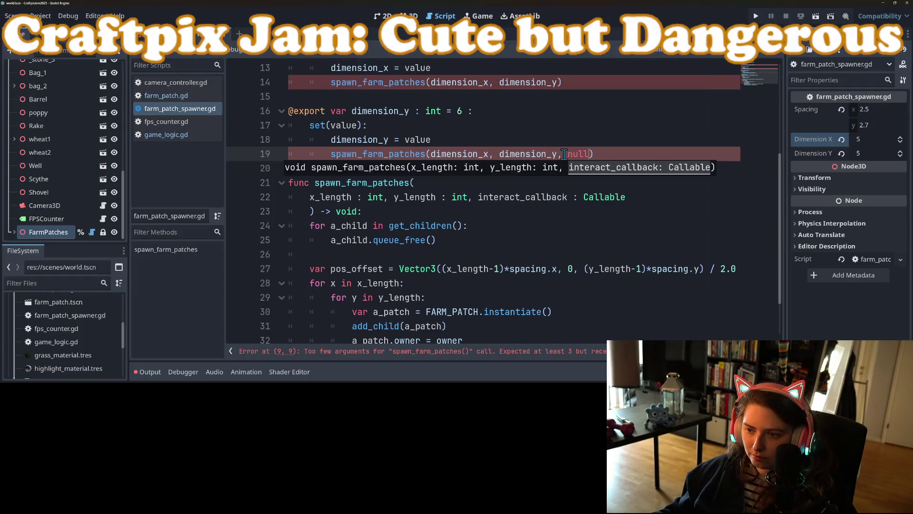
key(Escape)
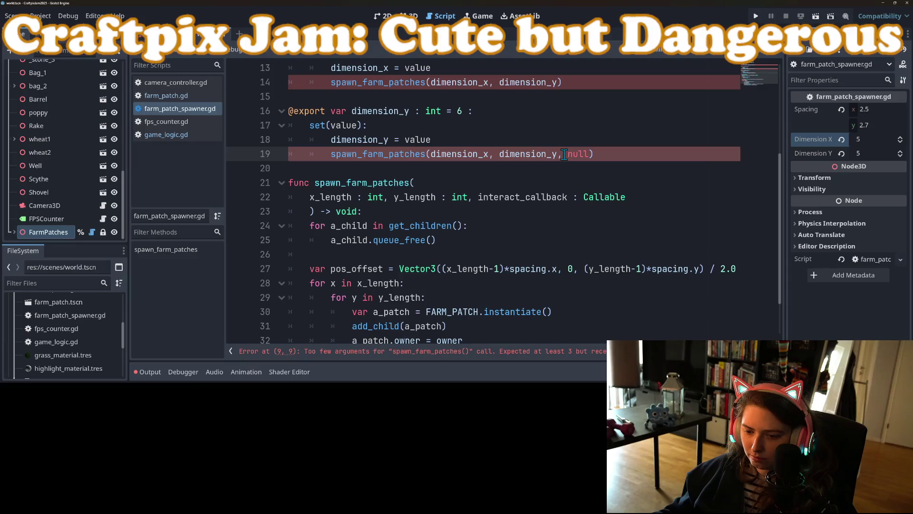
Replace ': Callable' with a null default on interact_callback and remove line 19's extra null.
double_click(602, 197)
mouse_move(602, 201)
key(BackSpace)
key(BackSpace)
key(BackSpace)
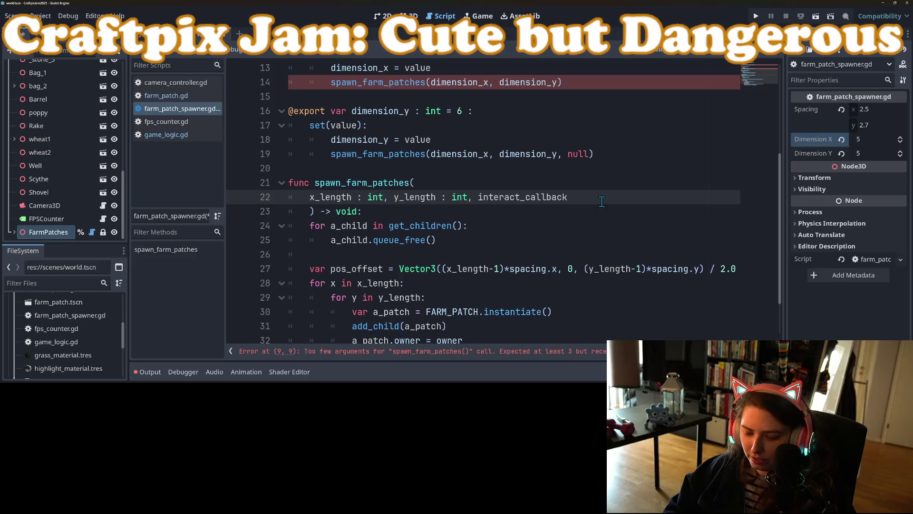
text(= nul)
key(Escape)
scroll(575, 223, up, 2)
click(589, 240)
key(BackSpace)
key(BackSpace)
key(BackSpace)
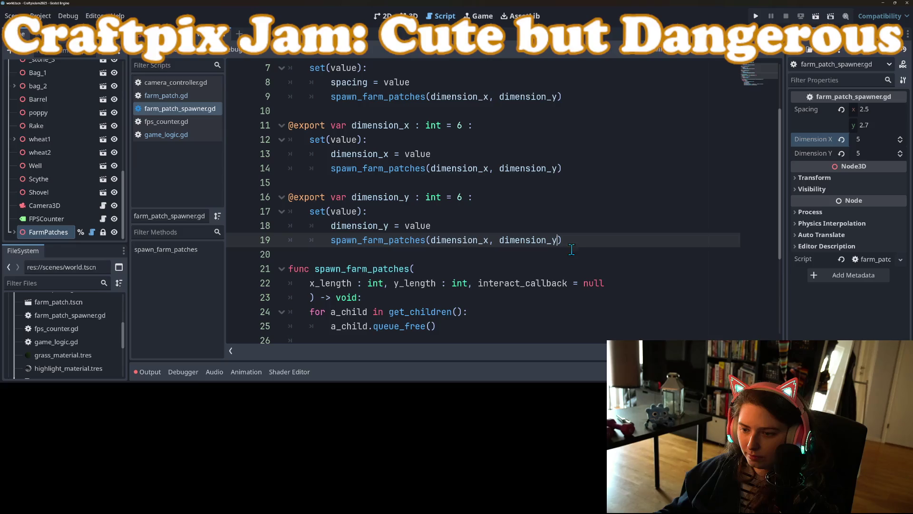
scroll(476, 247, down, 4)
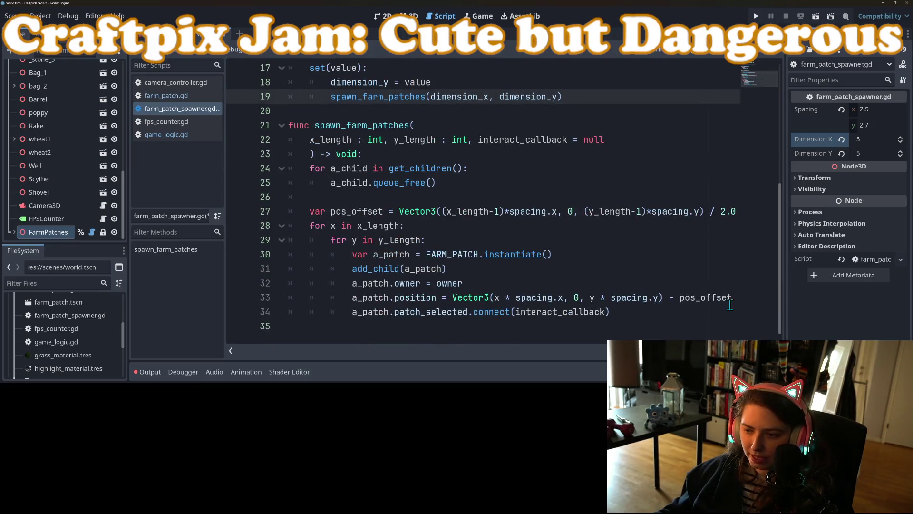
click(361, 313)
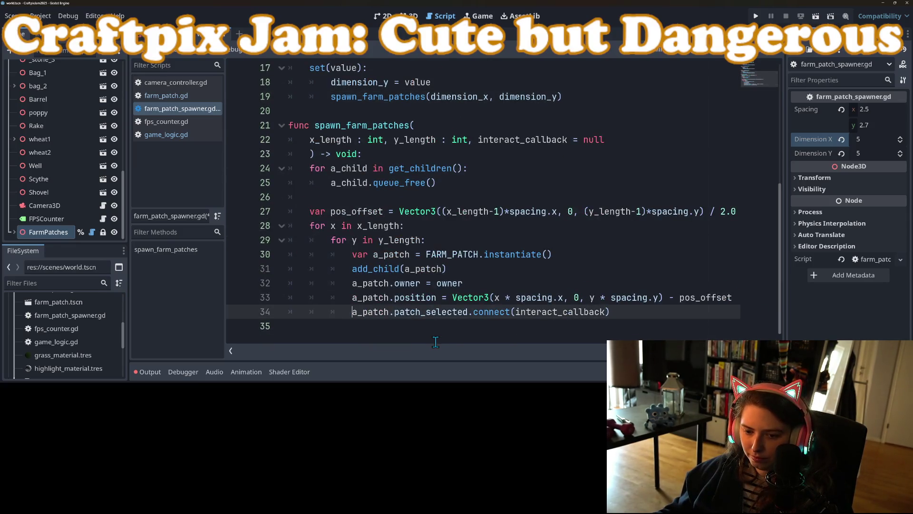
Wrap the connect call in 'if interact_callback is Callable:' and save.
key(Return)
key(Up)
text(i)
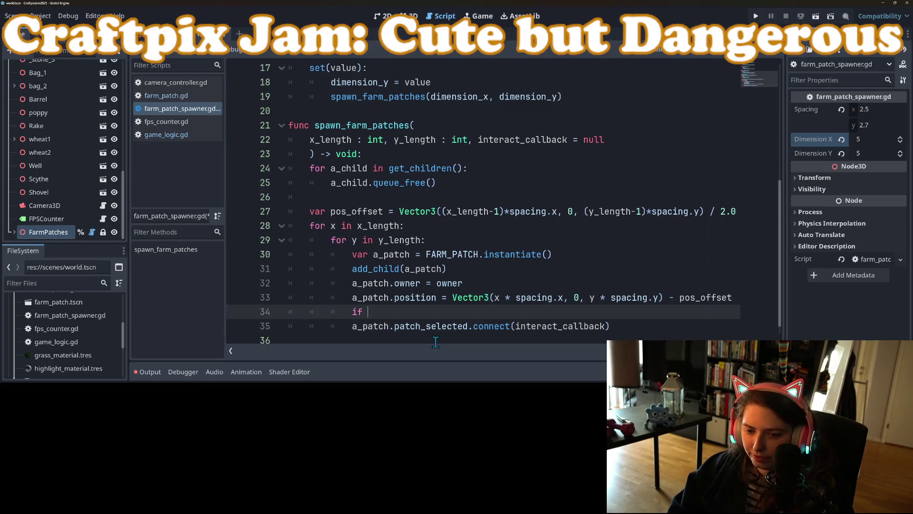
text(n)
key(Return)
text(s Callable:)
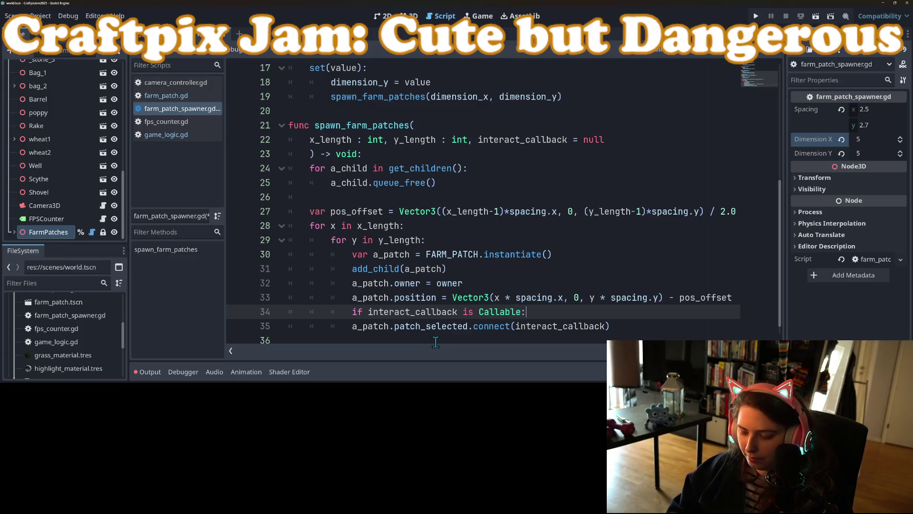
key(Down)
key(Home)
key(Tab)
key(ctrl+s)
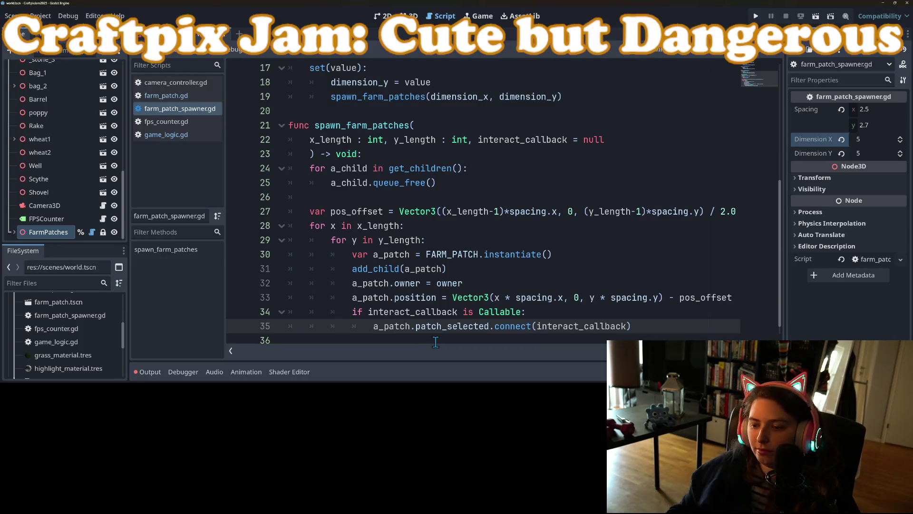
Break line 33 after spacing.y) with a backslash, indenting the '- pos_offset' continuation.
click(508, 313)
scroll(508, 314, down, 1)
click(412, 313)
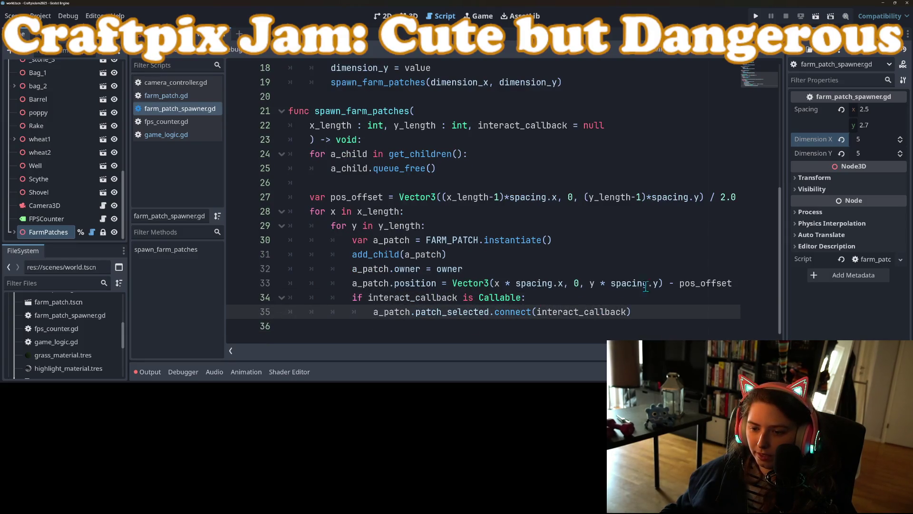
click(661, 283)
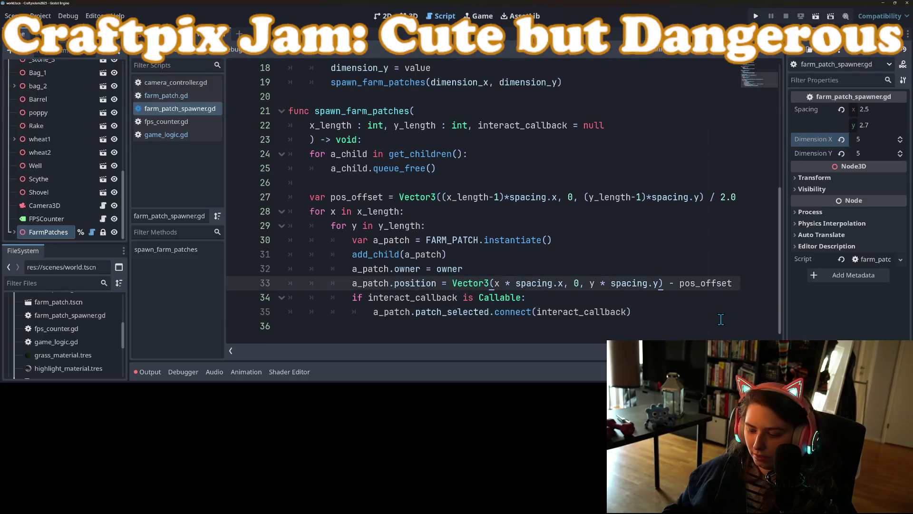
text(\)
key(Return)
key(Tab)
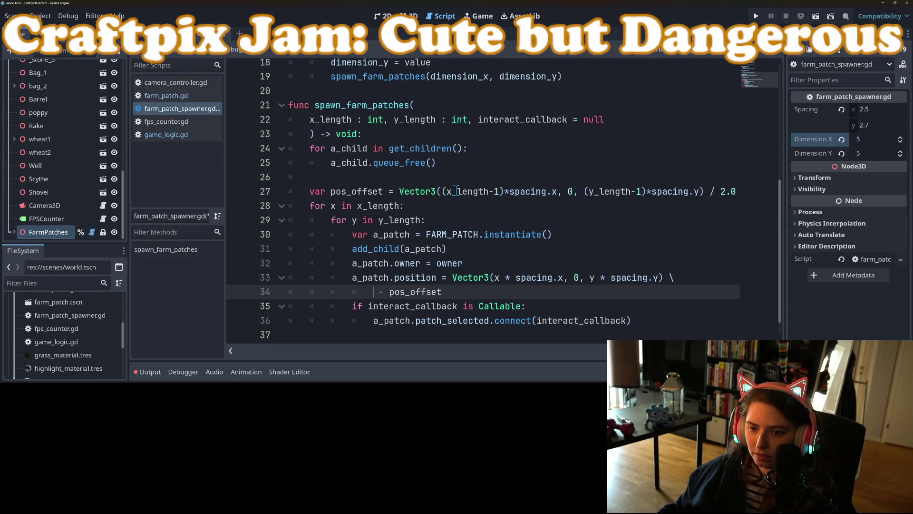
Split the line-27 pos_offset Vector3 across three lines with backslashes and save.
click(568, 191)
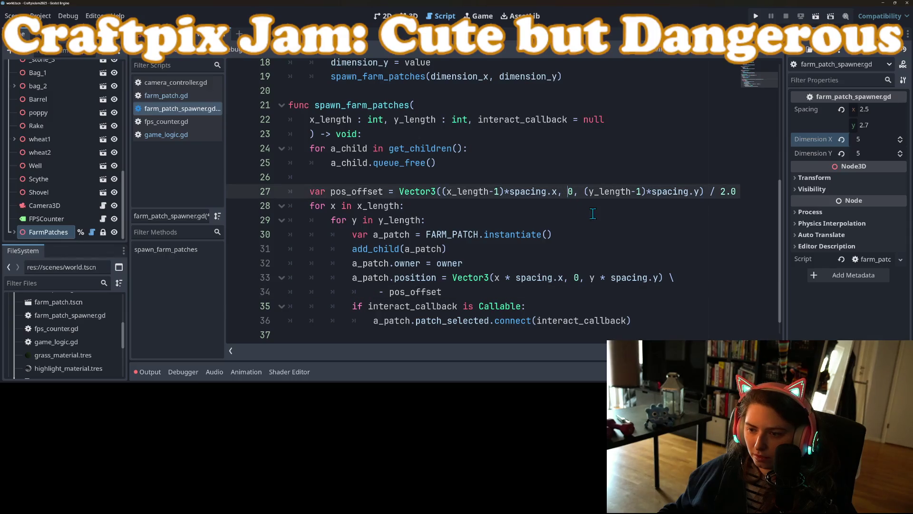
text(\)
key(Return)
key(Tab)
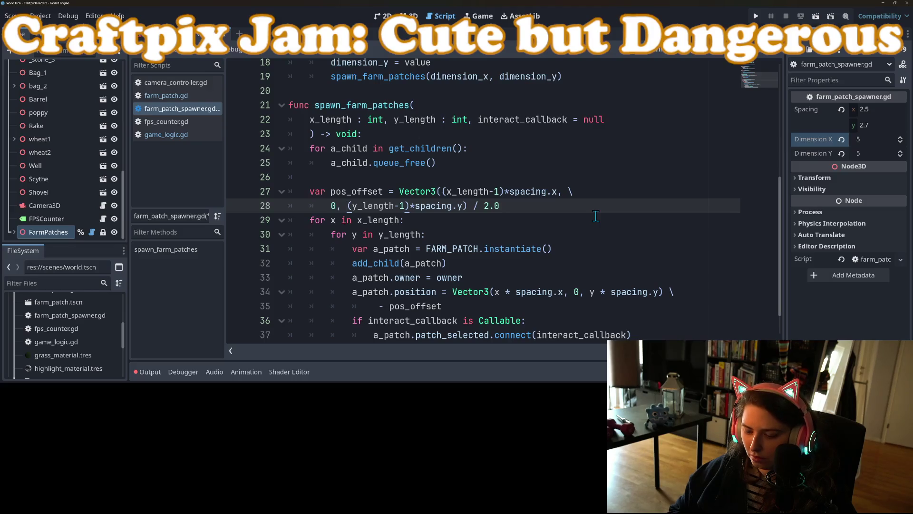
text(\)
key(Return)
key(ctrl+s)
Look over the wrapped offset code around line 29.
click(523, 222)
click(573, 254)
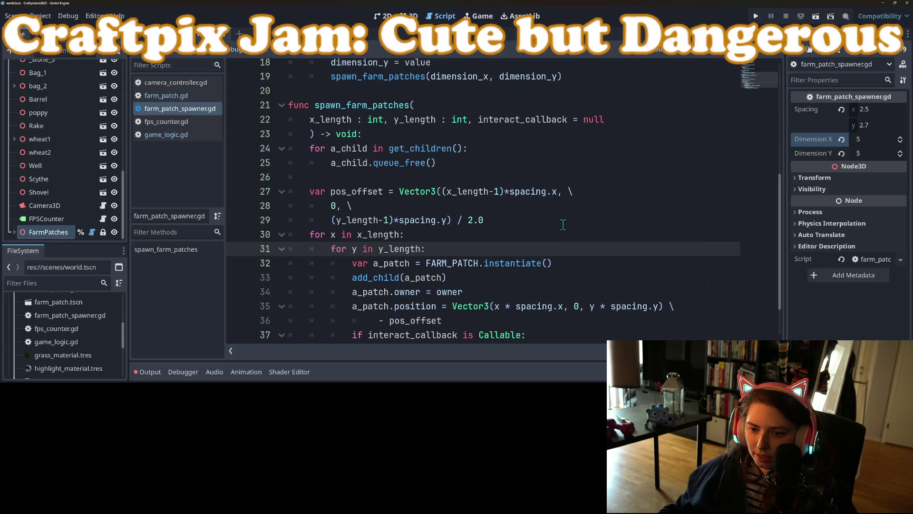
click(562, 223)
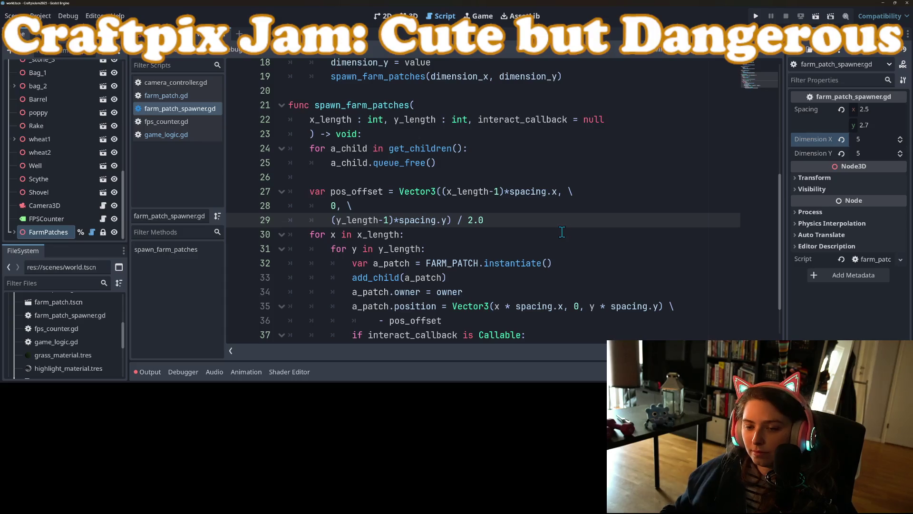
scroll(563, 232, down, 1)
scroll(464, 225, up, 7)
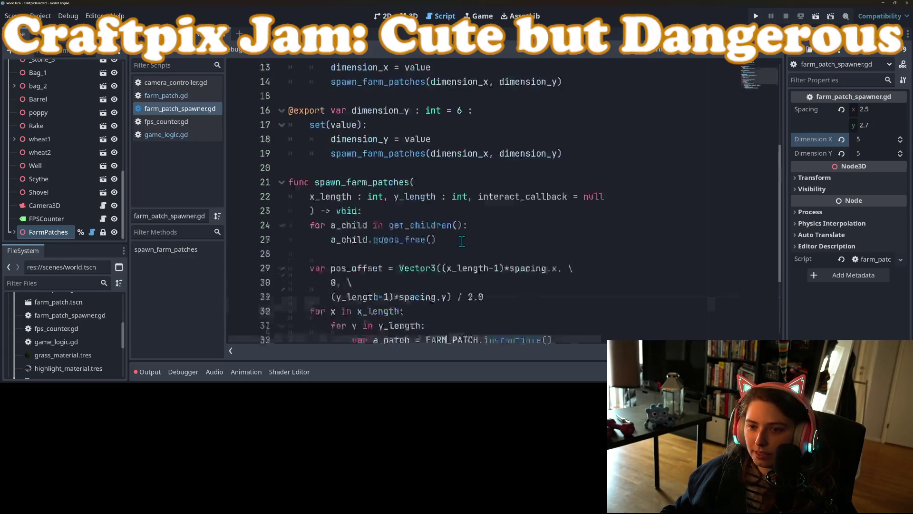
scroll(463, 241, down, 7)
Save the scene and check the patch_selected signal in farm_patch.gd.
key(ctrl+s)
click(196, 96)
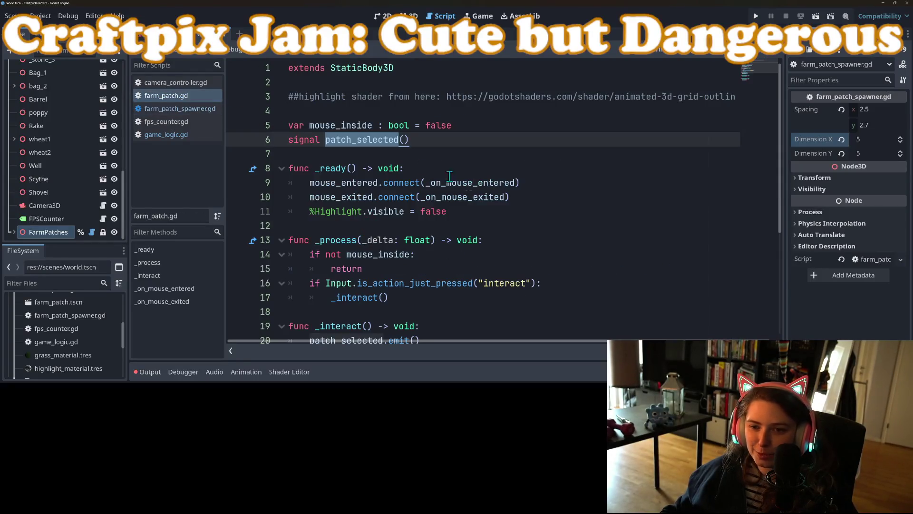
click(477, 183)
scroll(469, 193, down, 4)
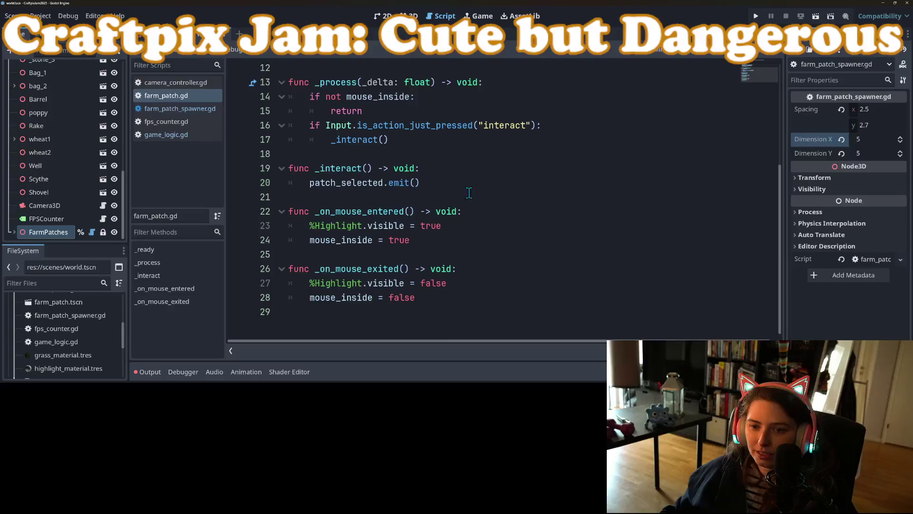
scroll(471, 201, up, 4)
Review the connect line and spawn_farm_patches in farm_patch_spawner.gd, then switch to game_logic.gd.
click(181, 109)
click(471, 255)
scroll(472, 255, up, 4)
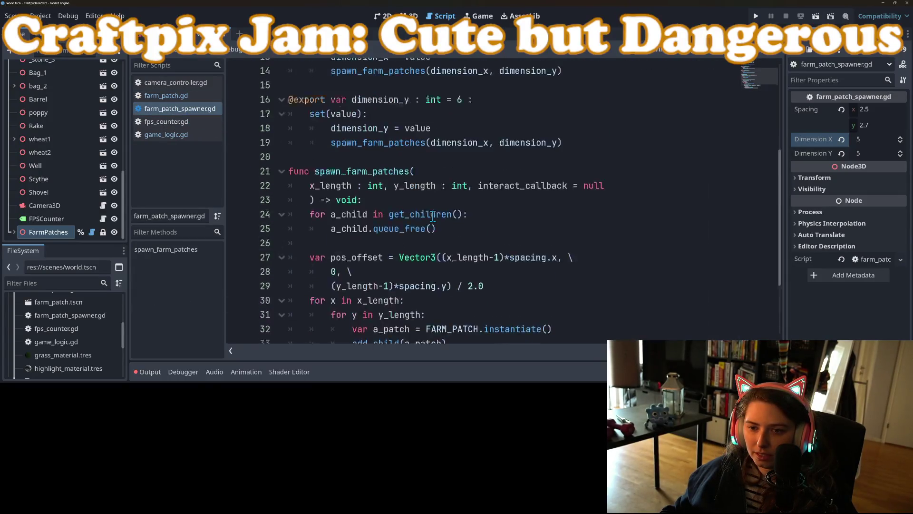
click(387, 236)
double_click(386, 212)
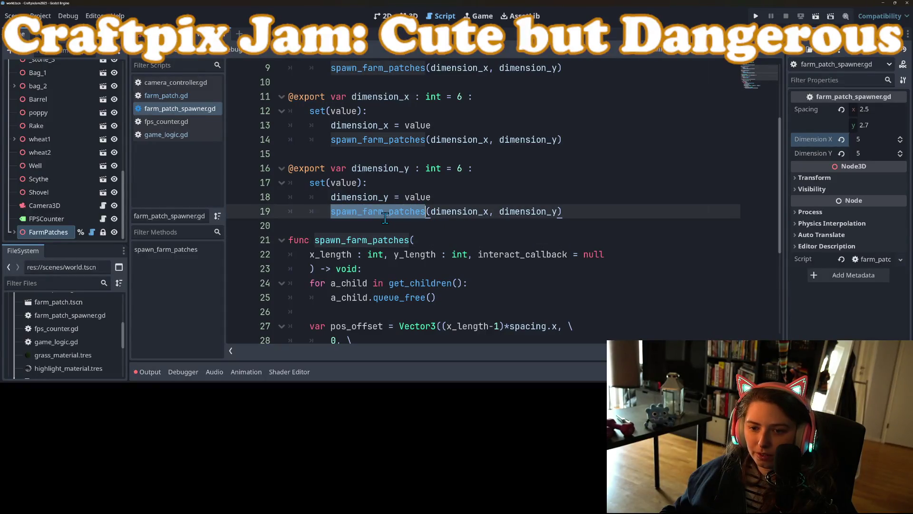
click(177, 136)
Add _on_grid_selected as the third argument of the line 18 spawn_farm_patches call, then start a new line.
click(536, 254)
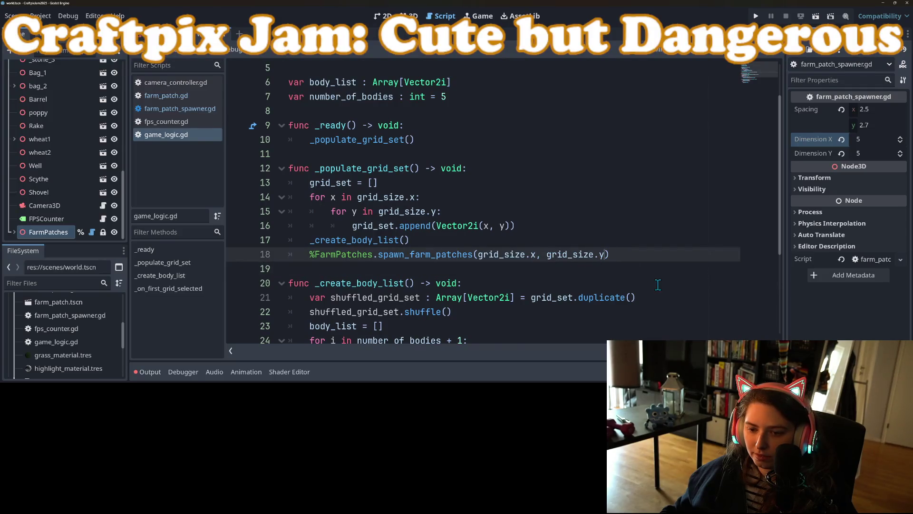
scroll(658, 286, down, 3)
text(, _)
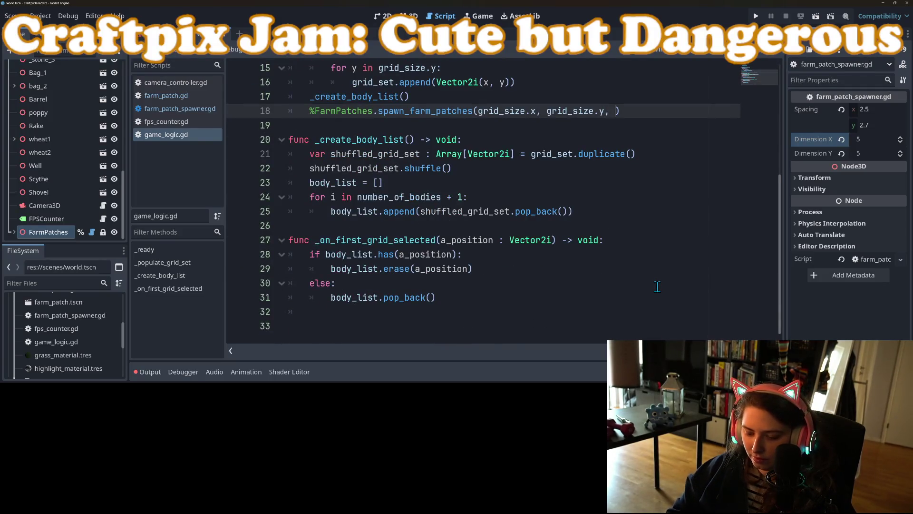
text(on)
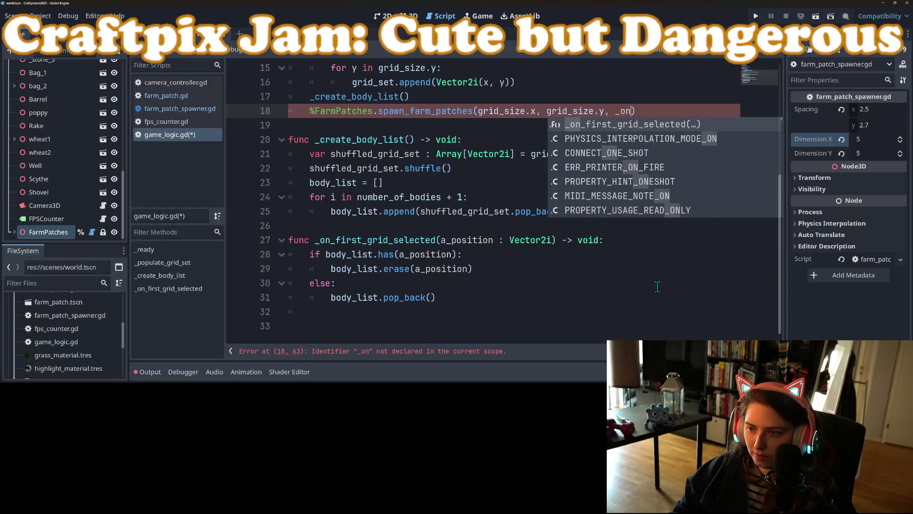
text(_grid_sele)
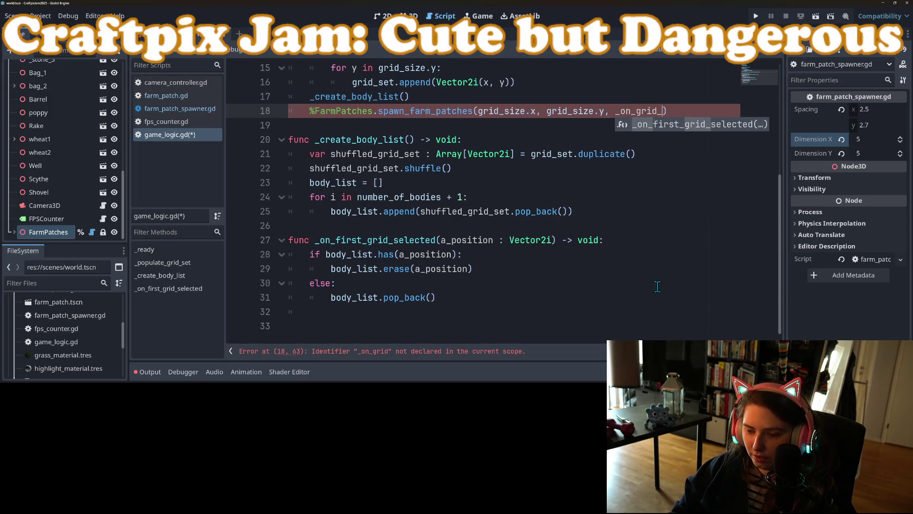
text(cted)
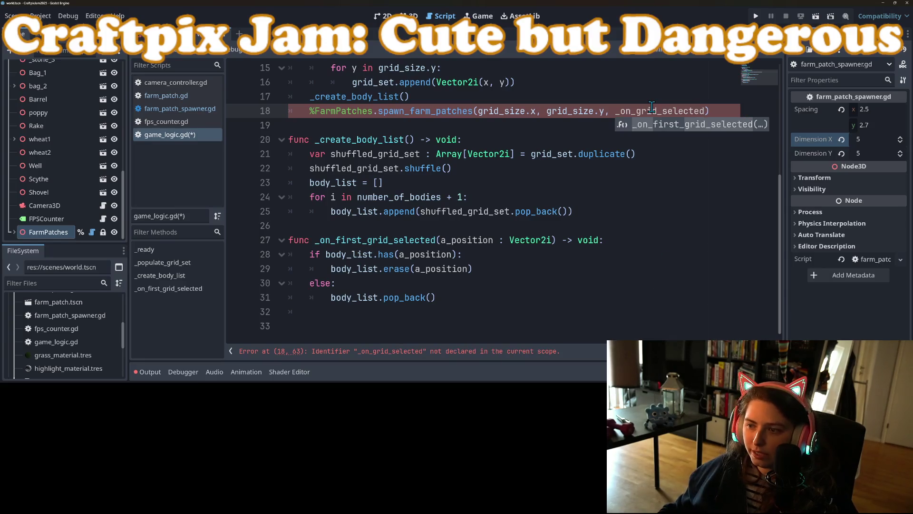
double_click(652, 109)
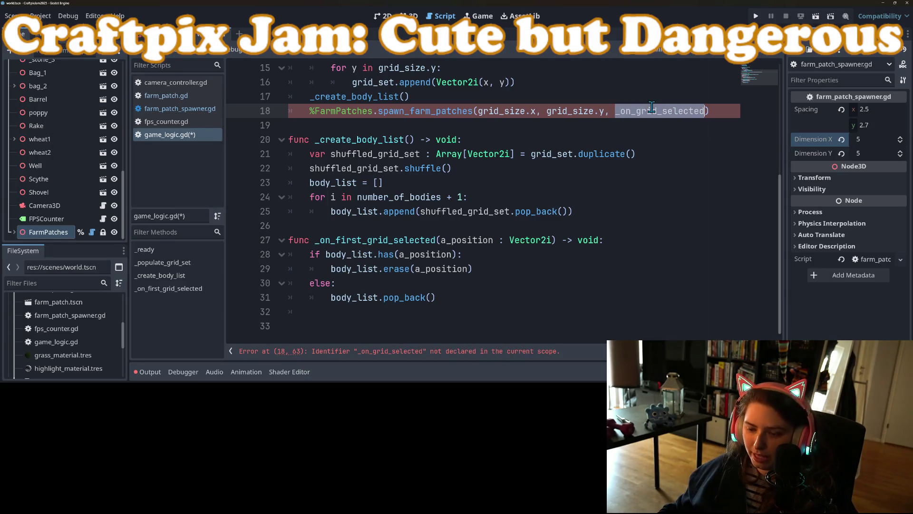
click(325, 228)
key(Return)
key(Return)
Write the signature func _on_grid_selected(a_patch) -> void: above _on_first_grid_selected.
text(func )
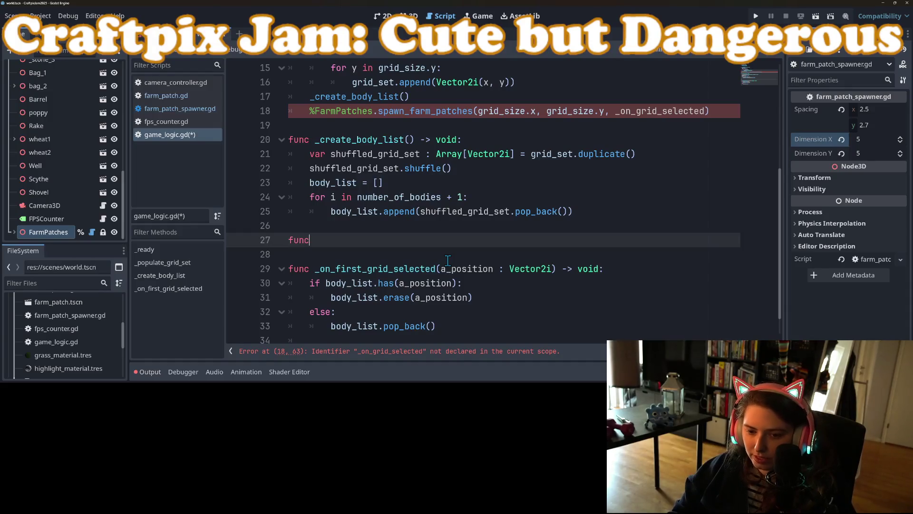
text(_on)
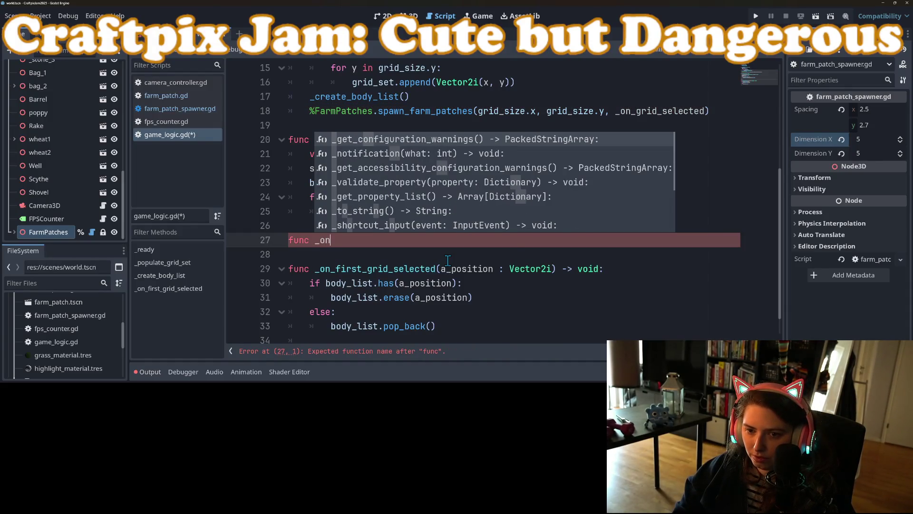
text(_gri)
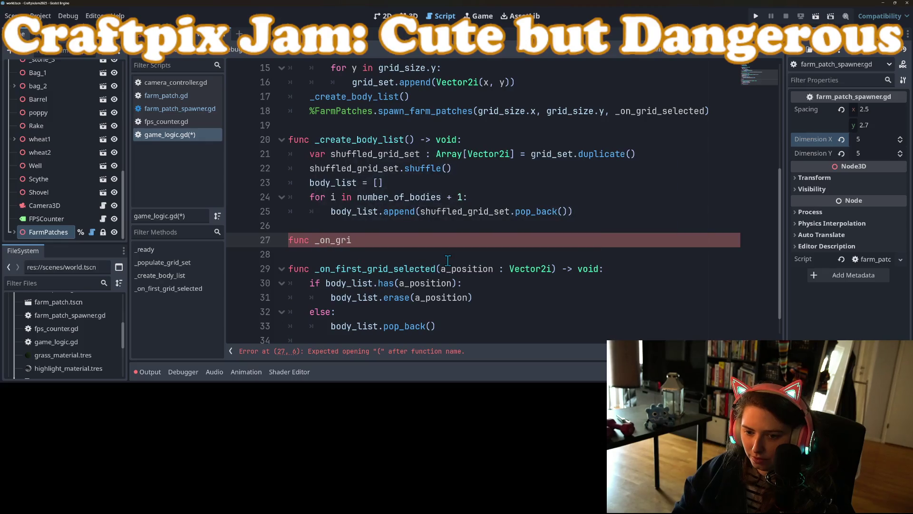
text(d_selected)
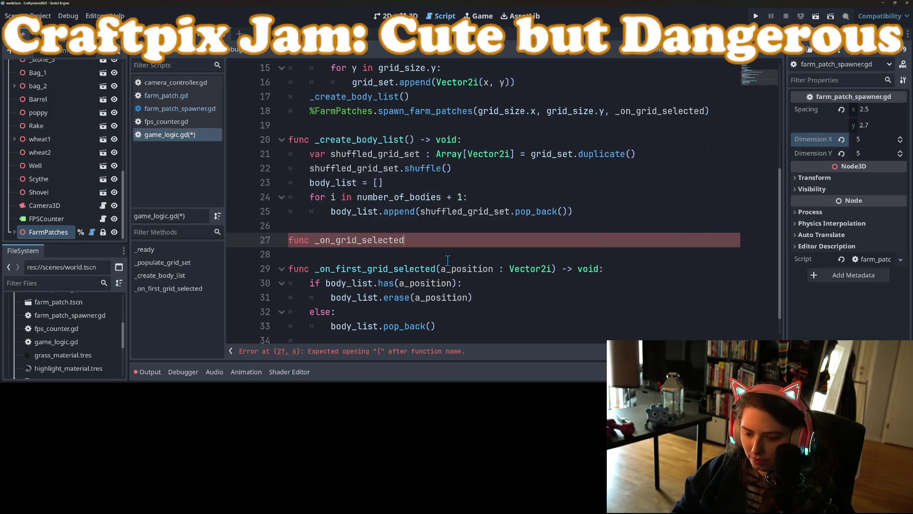
text((a_position)
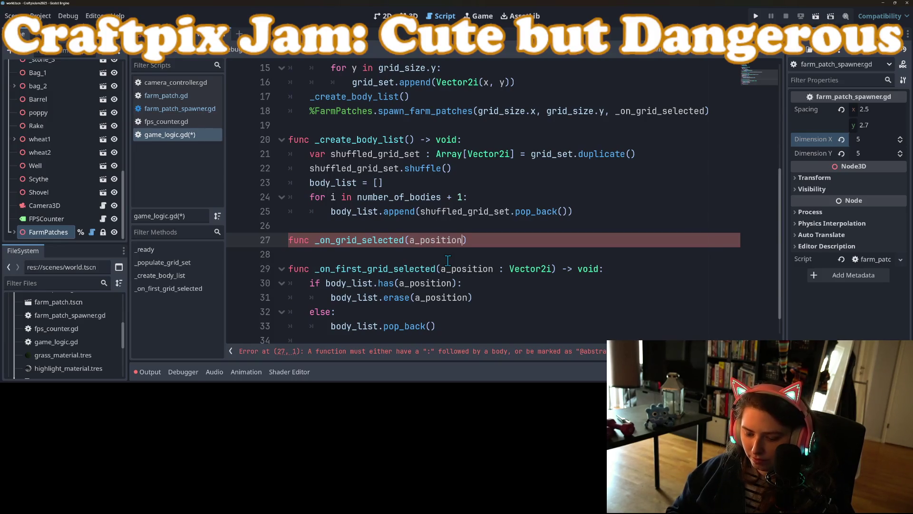
key(BackSpace)
key(BackSpace)
key(BackSpace)
key(BackSpace)
key(BackSpace)
text(grid)
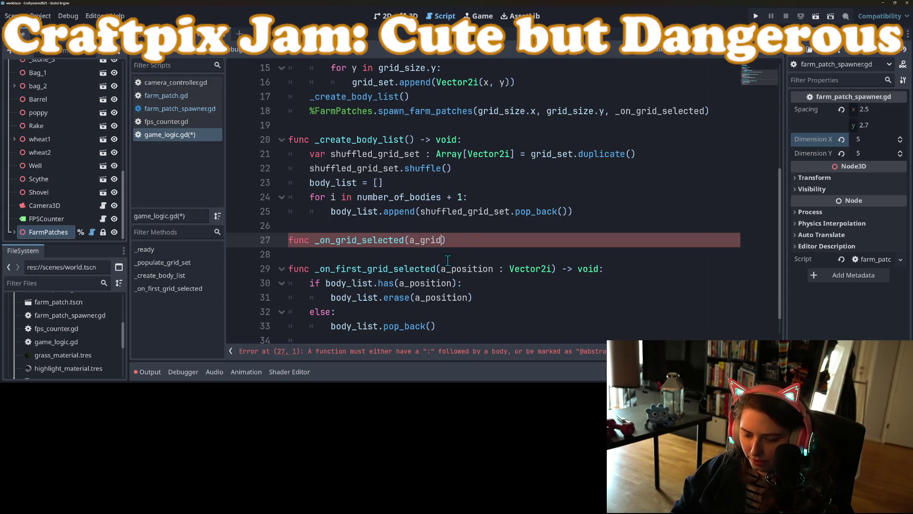
key(BackSpace)
key(BackSpace)
key(BackSpace)
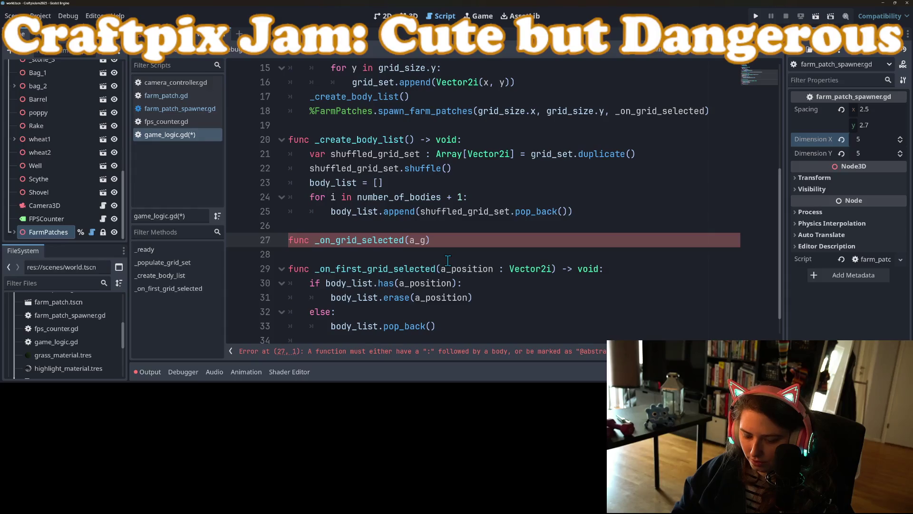
text(patch) )
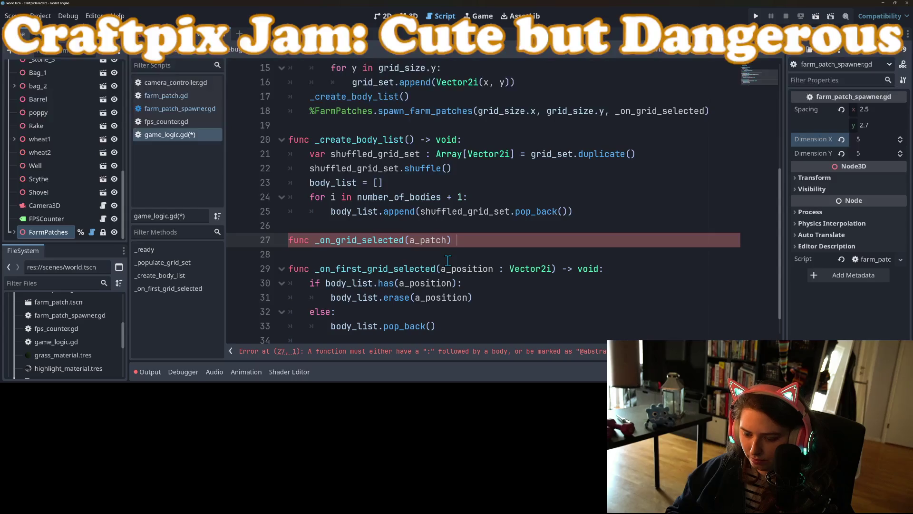
text(-> void:)
key(Return)
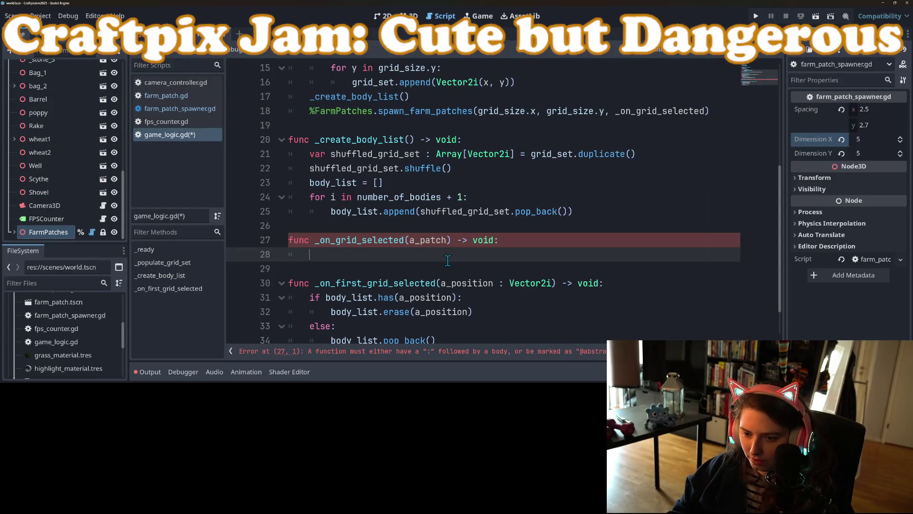
Give _on_grid_selected a pass body, save game_logic.gd, and compare it with _on_first_grid_selected.
text(pas)
key(ctrl+s)
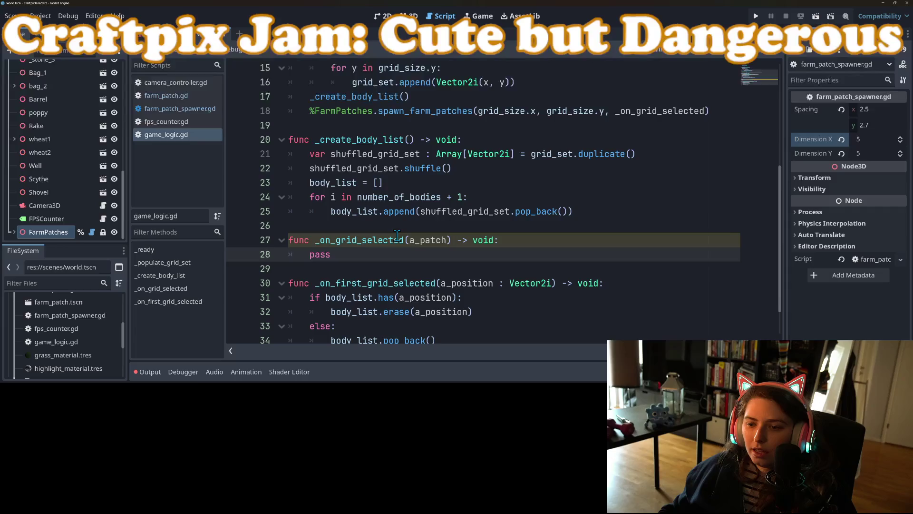
double_click(398, 237)
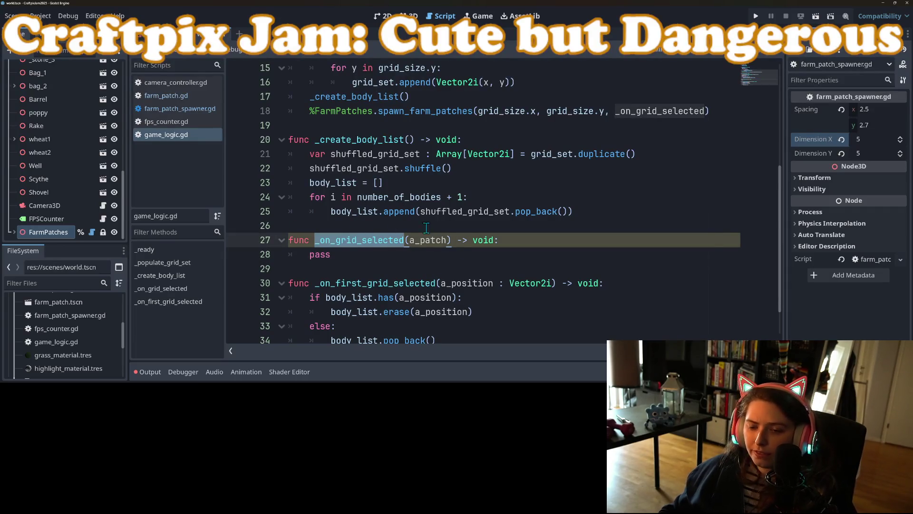
scroll(400, 276, down, 1)
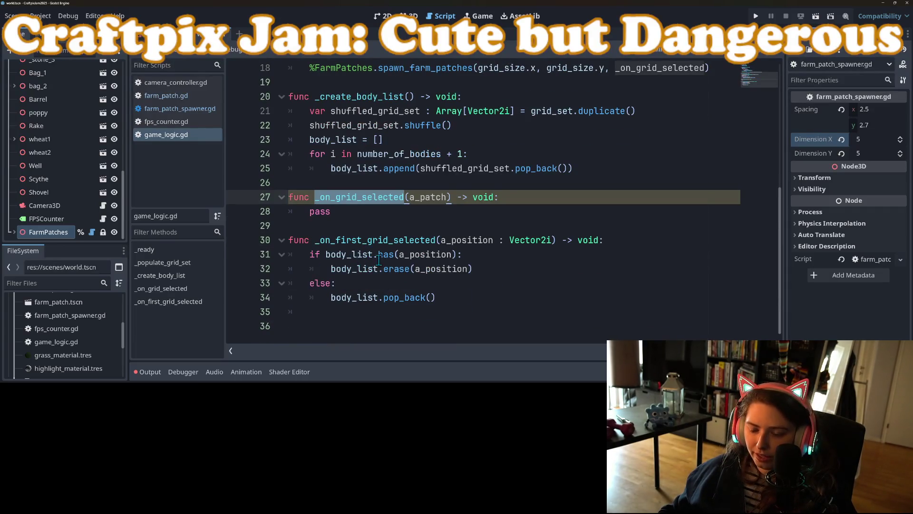
click(371, 232)
double_click(372, 239)
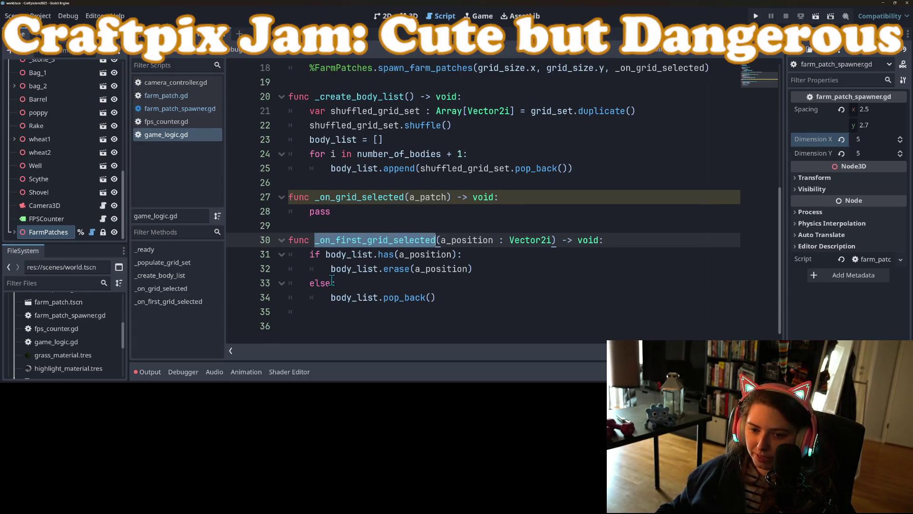
In farm_patch_spawner.gd, insert a blank line above func spawn_farm_patches.
click(189, 114)
scroll(375, 299, up, 3)
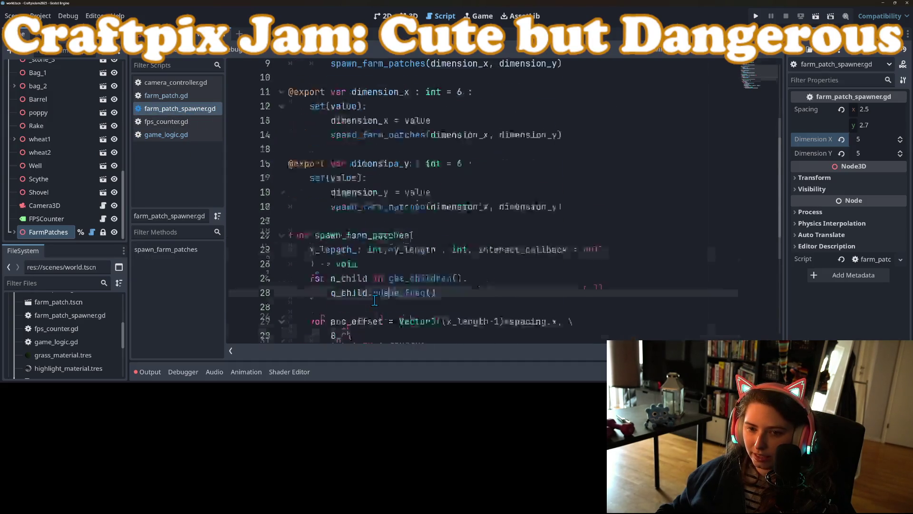
scroll(375, 298, down, 4)
scroll(376, 304, up, 4)
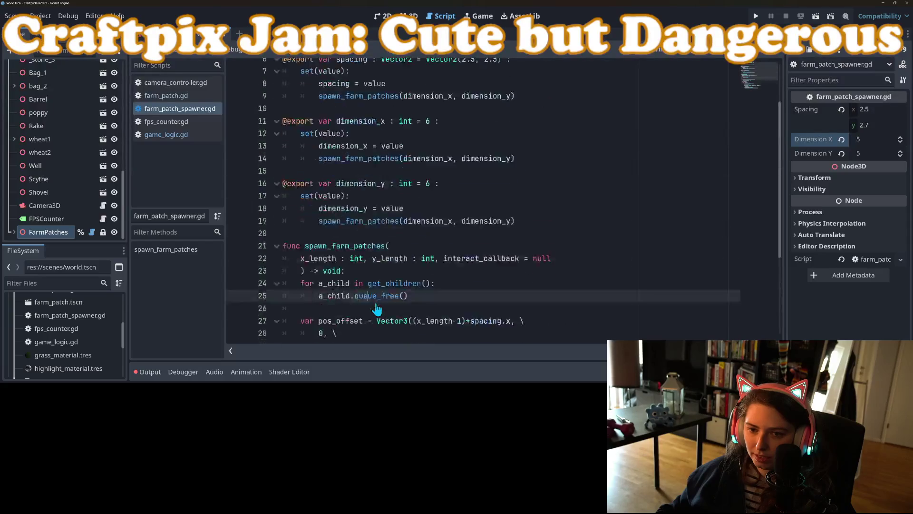
scroll(369, 290, down, 2)
scroll(362, 276, up, 4)
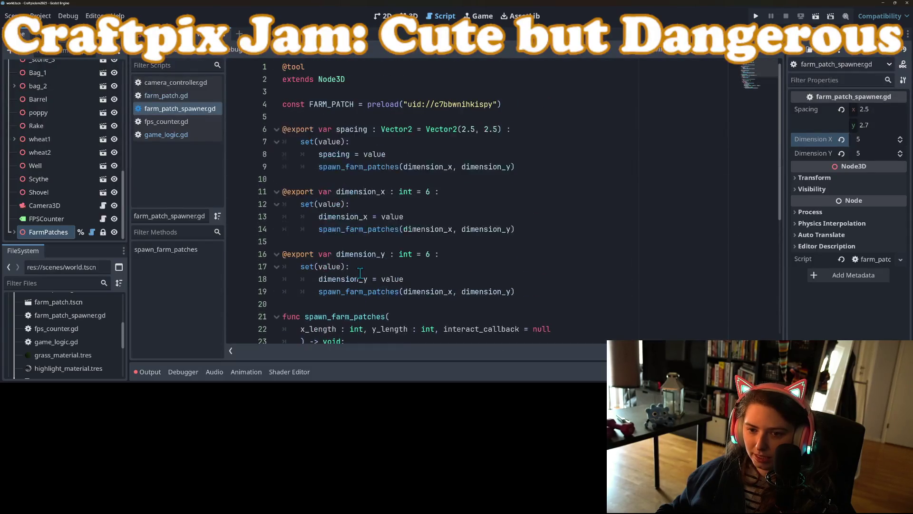
scroll(360, 273, down, 2)
click(363, 235)
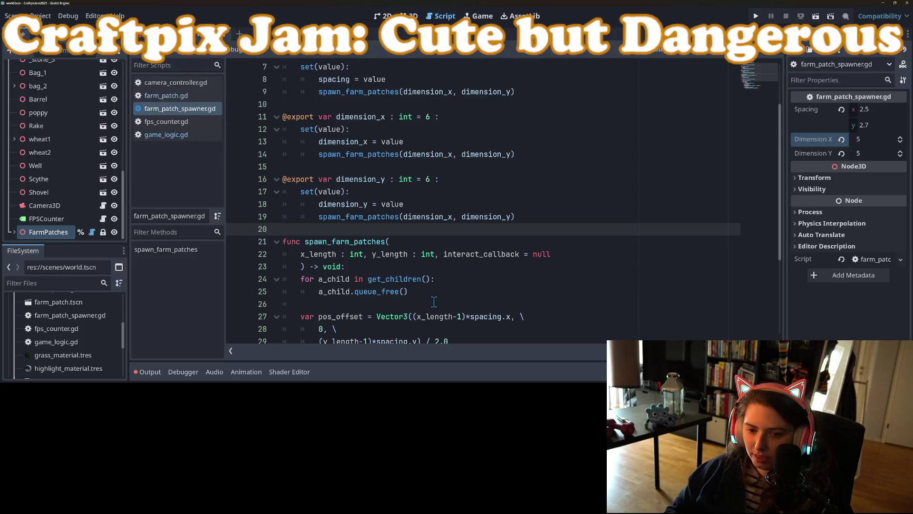
key(Return)
key(Return)
Declare signal patch_interacted(a_patch) above spawn_farm_patches.
text(sing)
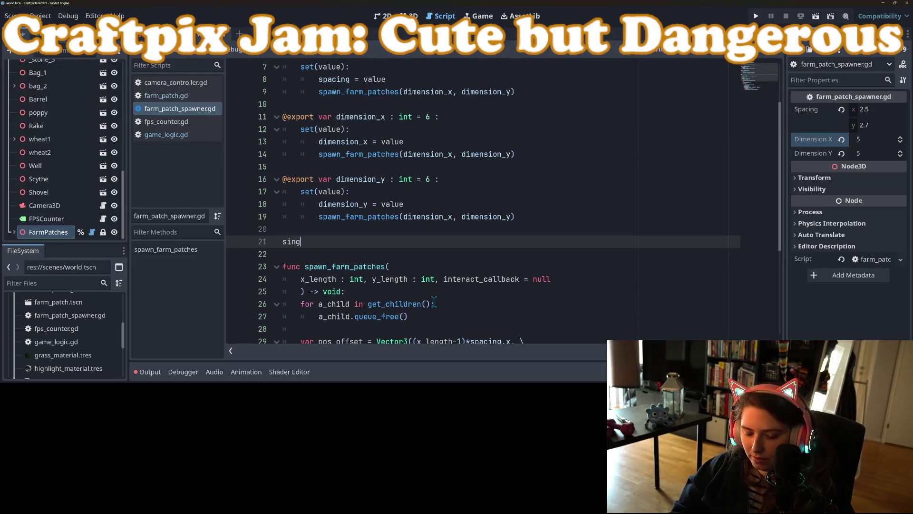
key(BackSpace)
key(BackSpace)
text(gnal )
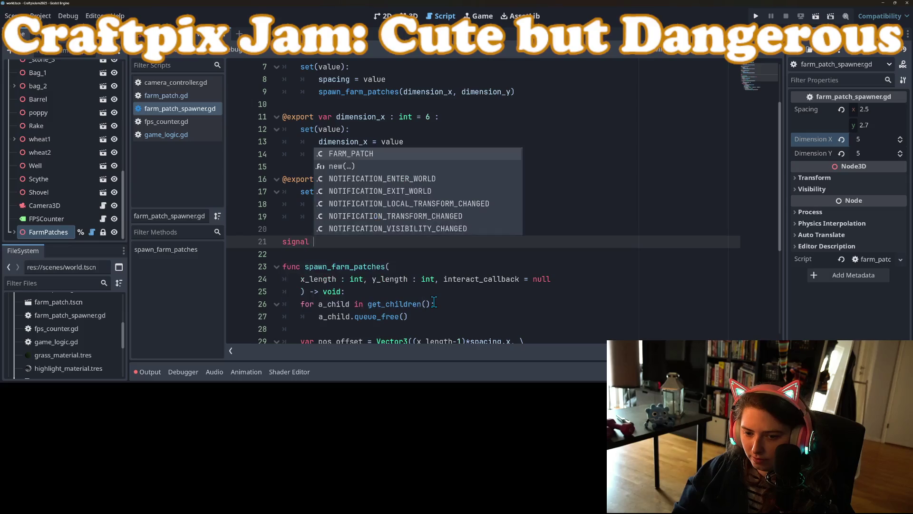
text(patch)
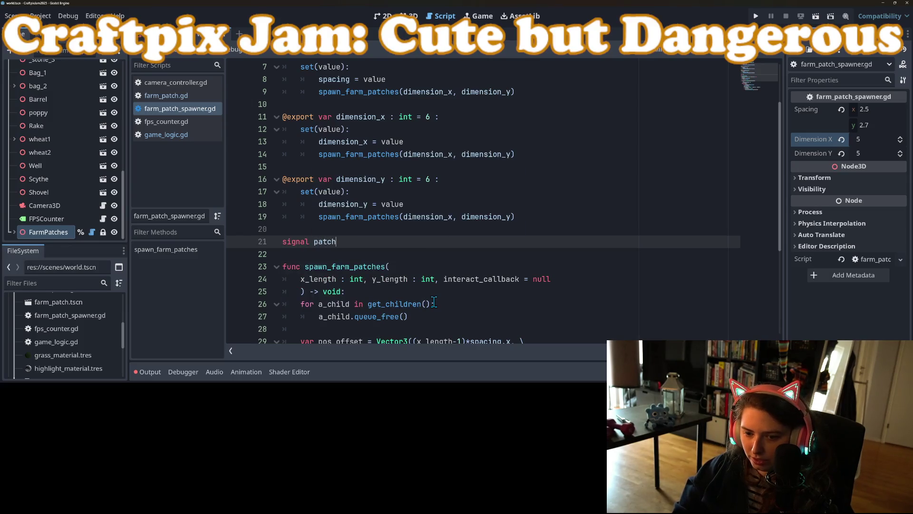
text(_interactio)
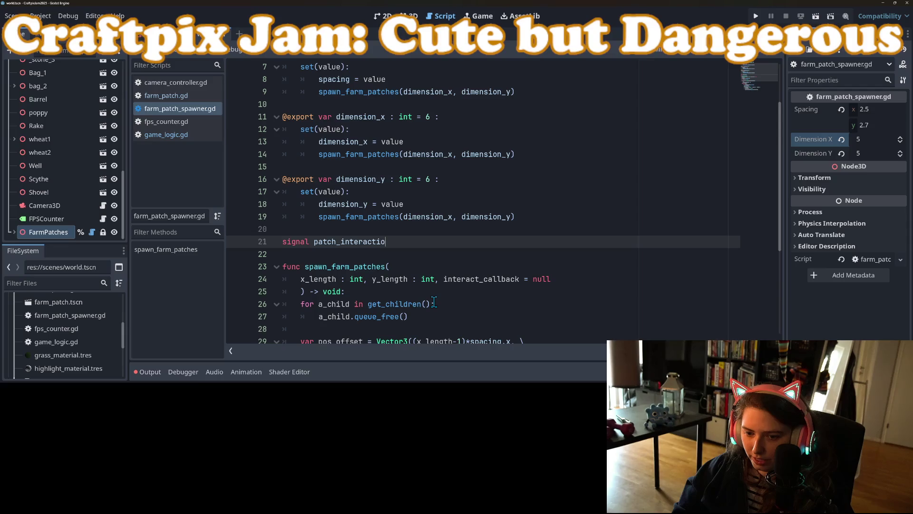
key(BackSpace)
key(BackSpace)
text(ed())
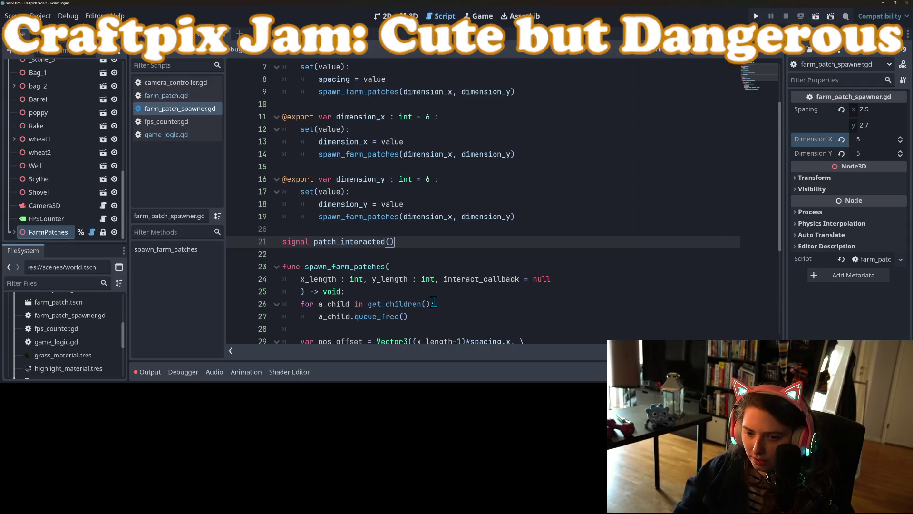
scroll(403, 249, down, 3)
triple_click(391, 131)
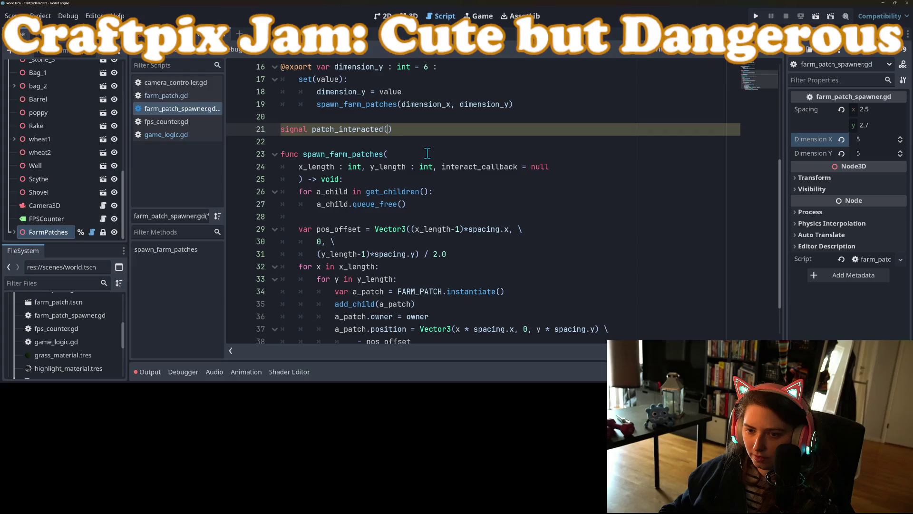
text(a_patch)
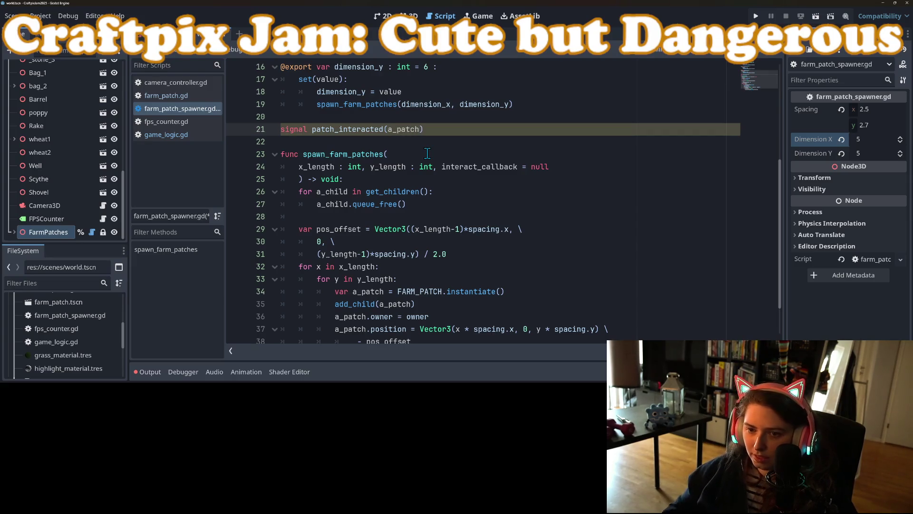
double_click(333, 129)
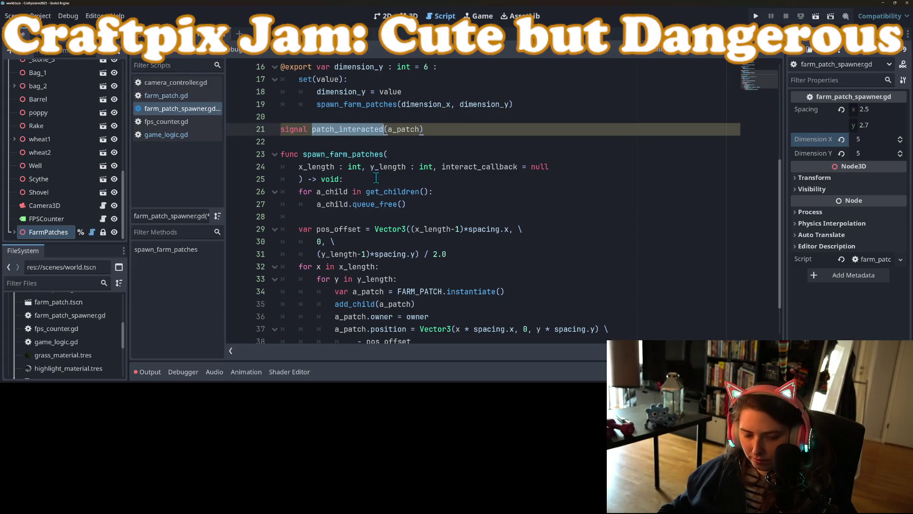
scroll(403, 229, down, 2)
click(446, 331)
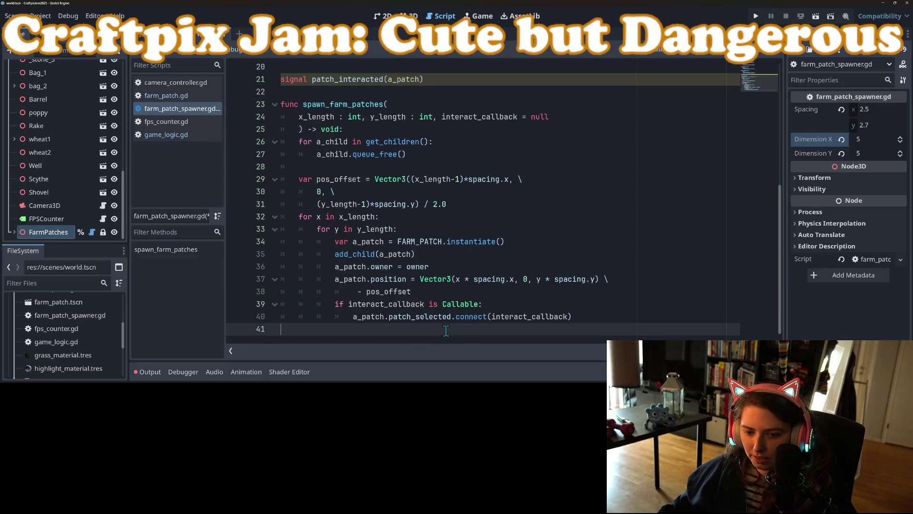
Add func _on_patch_selected(a_patch) -> void: with a pass body at the end of the spawner script.
click(384, 168)
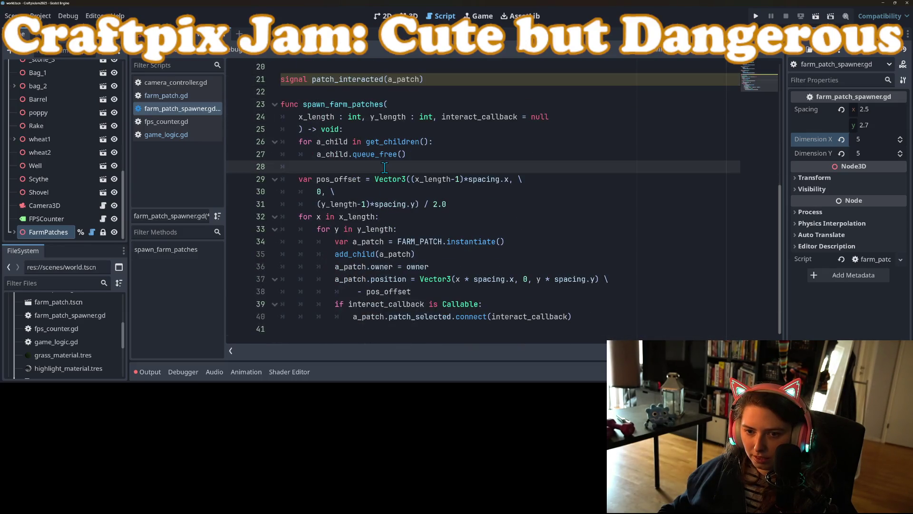
click(449, 331)
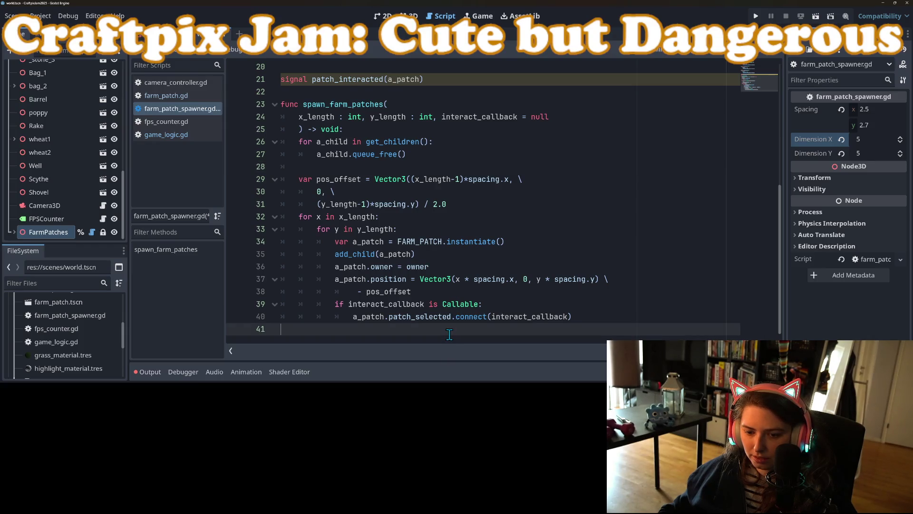
key(Return)
text(func)
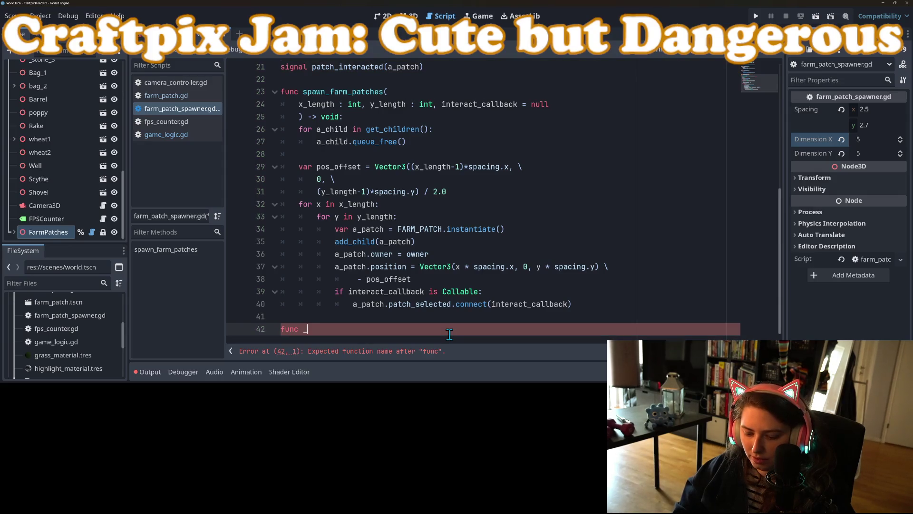
text(_)
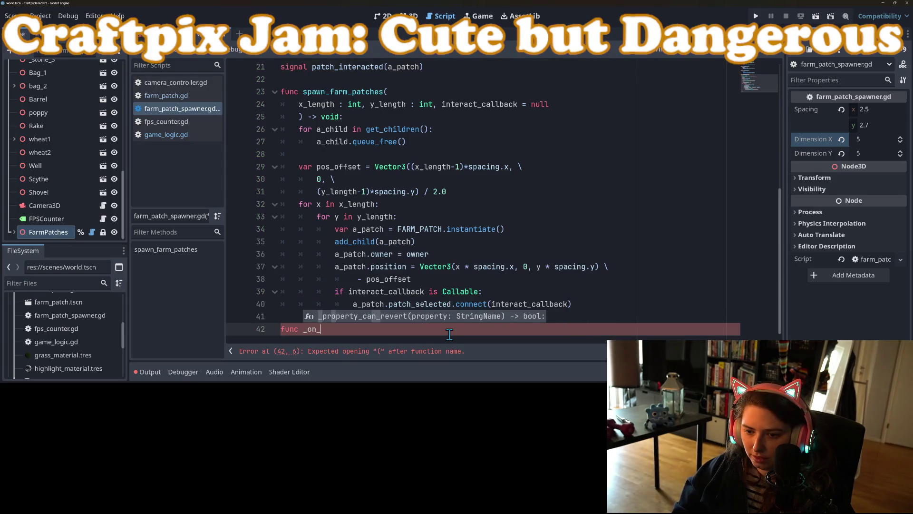
text(a_patch_)
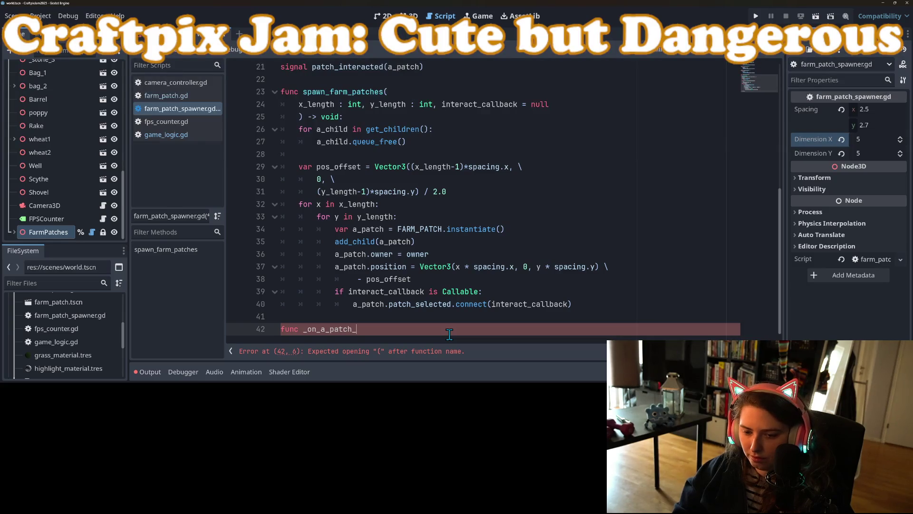
key(BackSpace)
key(BackSpace)
key(BackSpace)
text(_selected()
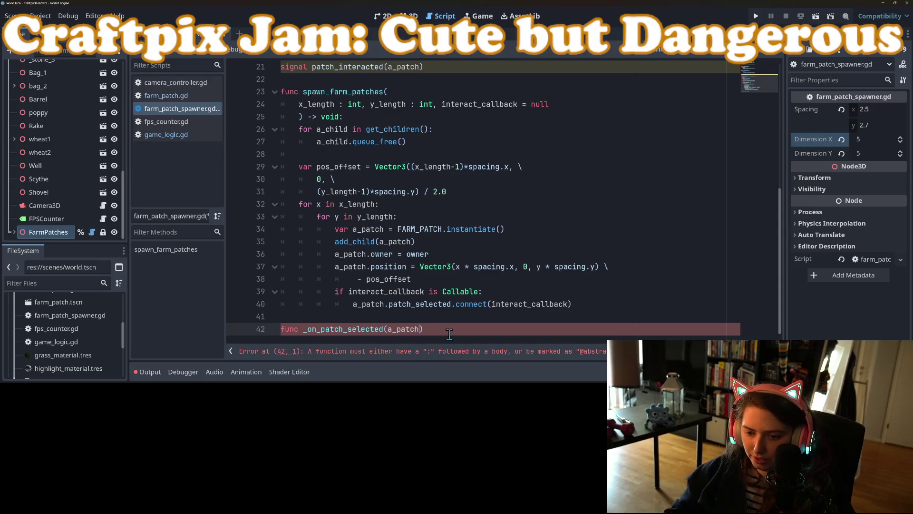
text(> void:)
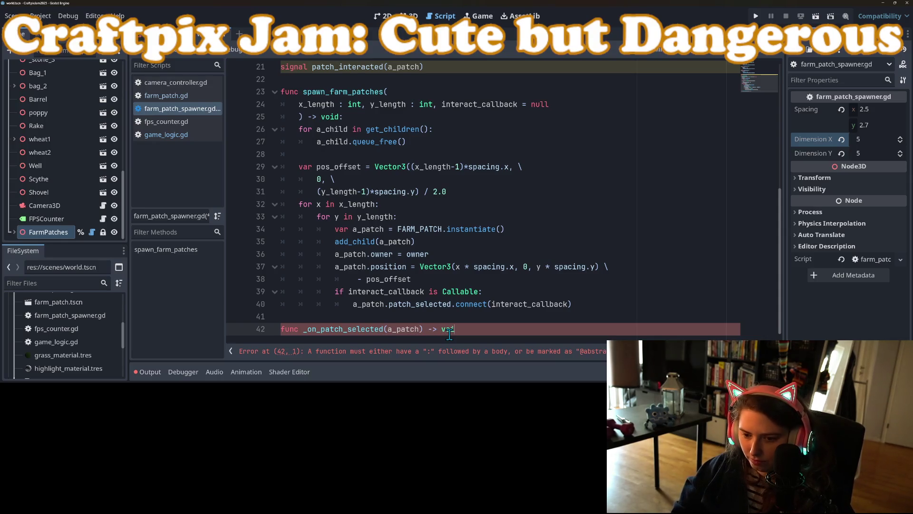
key(Return)
text(pass)
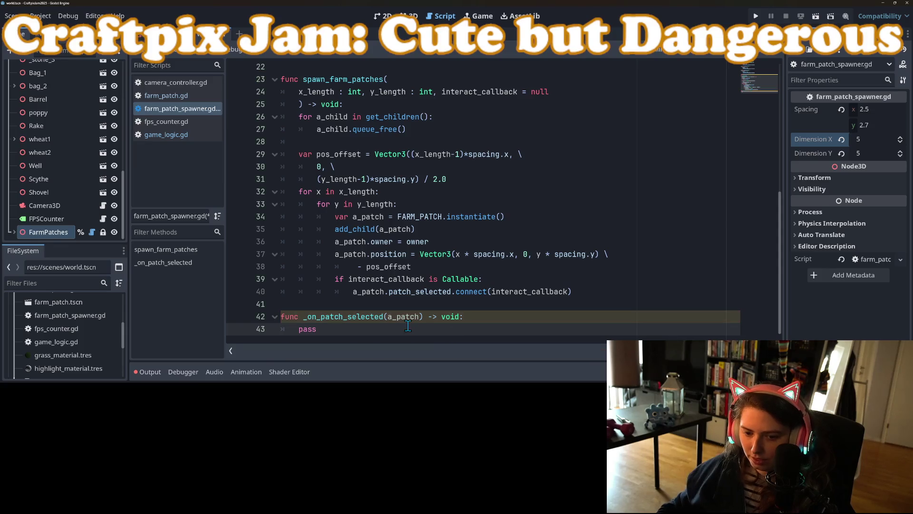
Replace interact_callback in the line 40 connect call with _on_patch_selected bound to a_patch, and save.
double_click(470, 291)
double_click(528, 291)
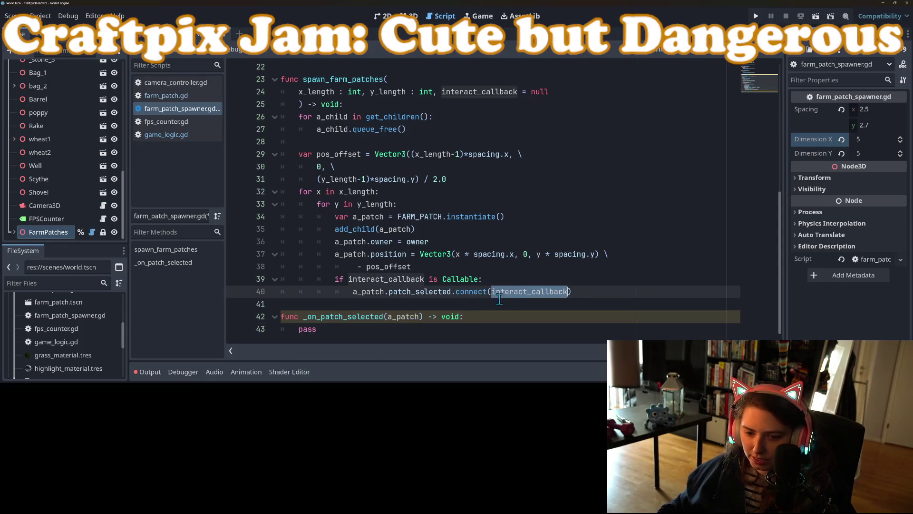
double_click(353, 316)
key(ctrl+c)
double_click(523, 292)
key(ctrl+v)
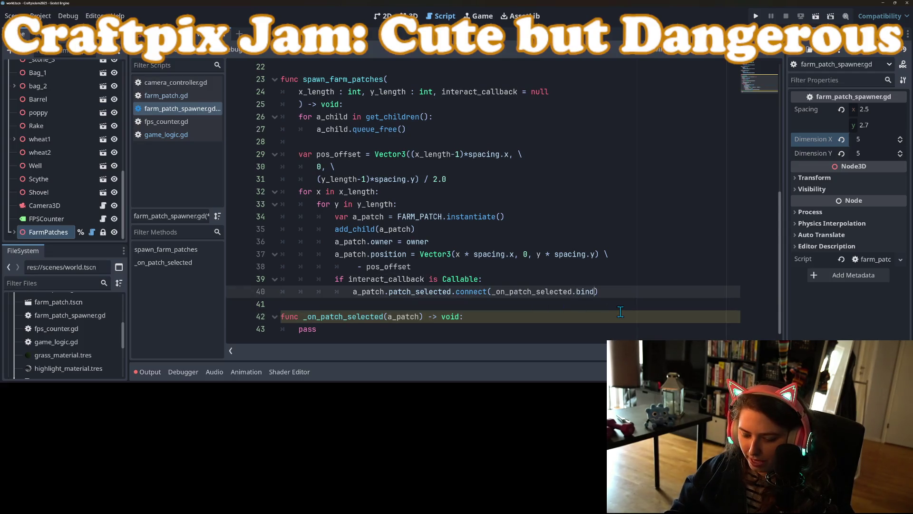
text((a_patch))
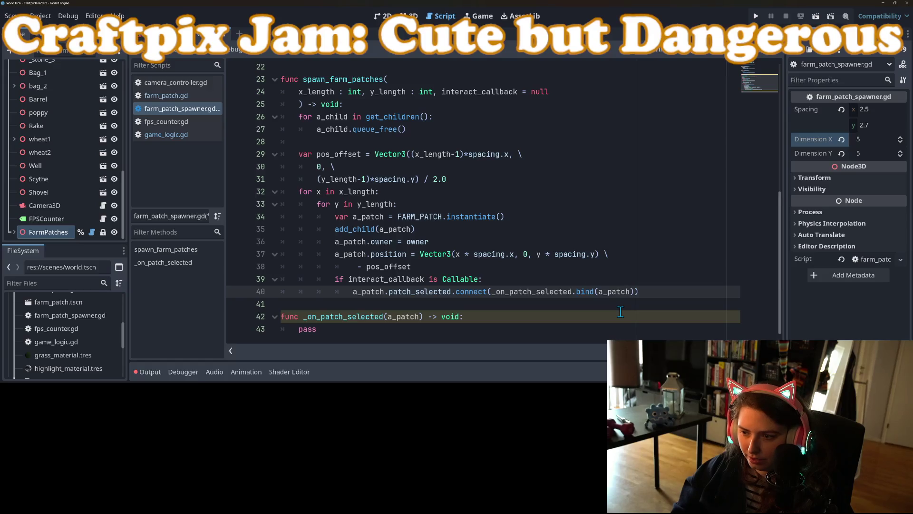
key(ctrl+s)
Replace pass with patch_interacted.emit(a_patch) and save.
double_click(323, 330)
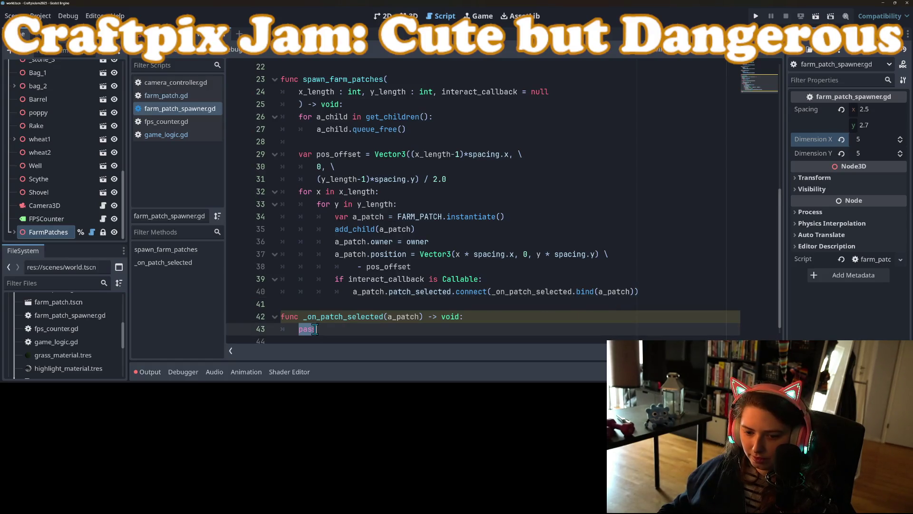
text(emie)
key(BackSpace)
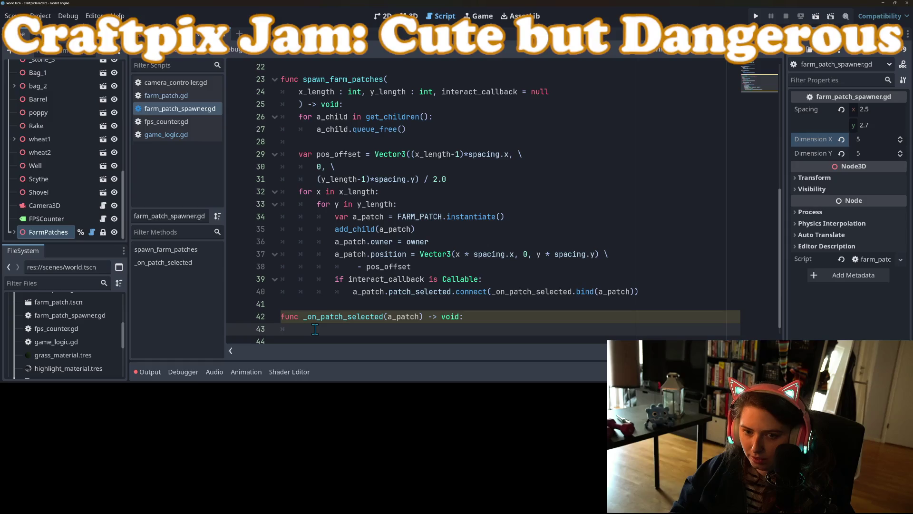
key(Return)
text(.emit()
text(a_patch)
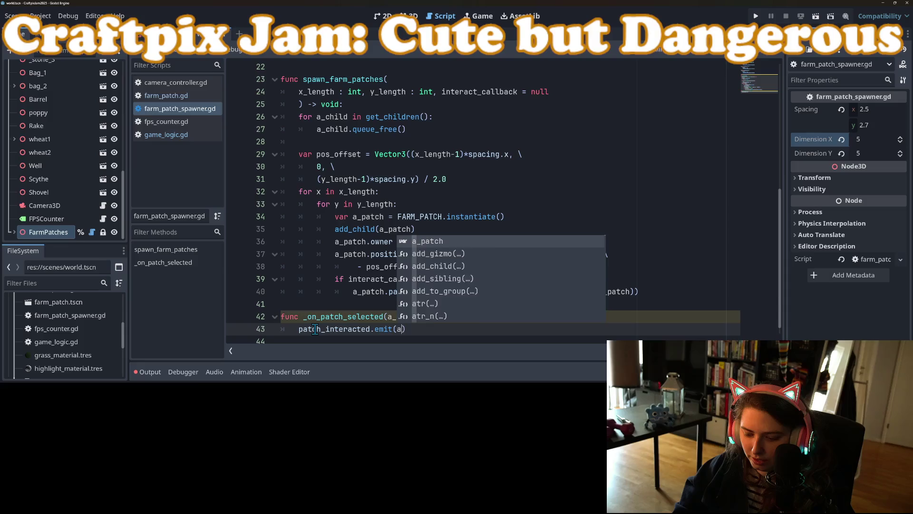
key(ctrl+s)
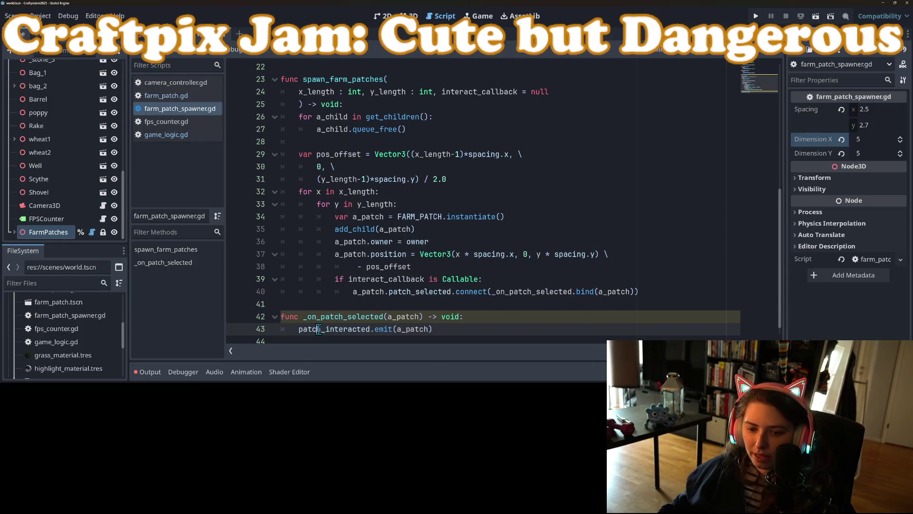
Review the patch_interacted emit line, then switch to farm_patch.gd.
double_click(315, 330)
double_click(413, 329)
scroll(452, 317, down, 1)
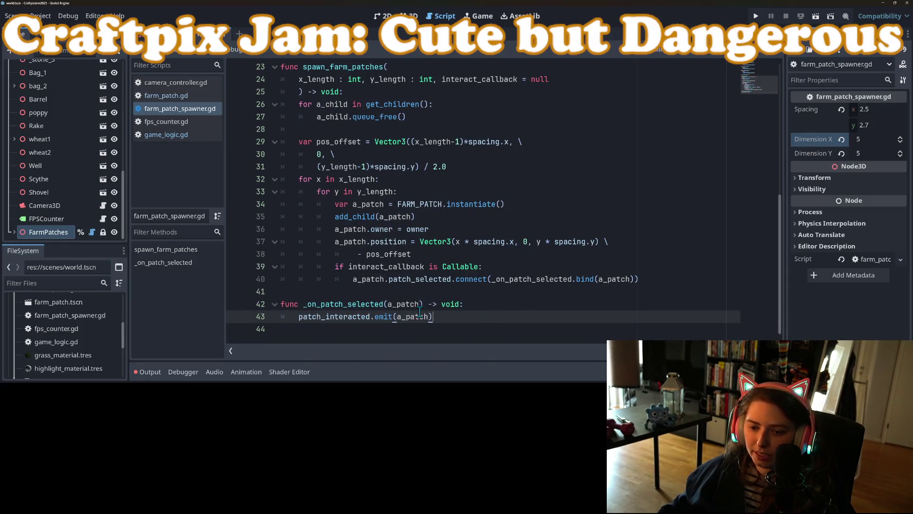
double_click(333, 317)
scroll(353, 326, up, 7)
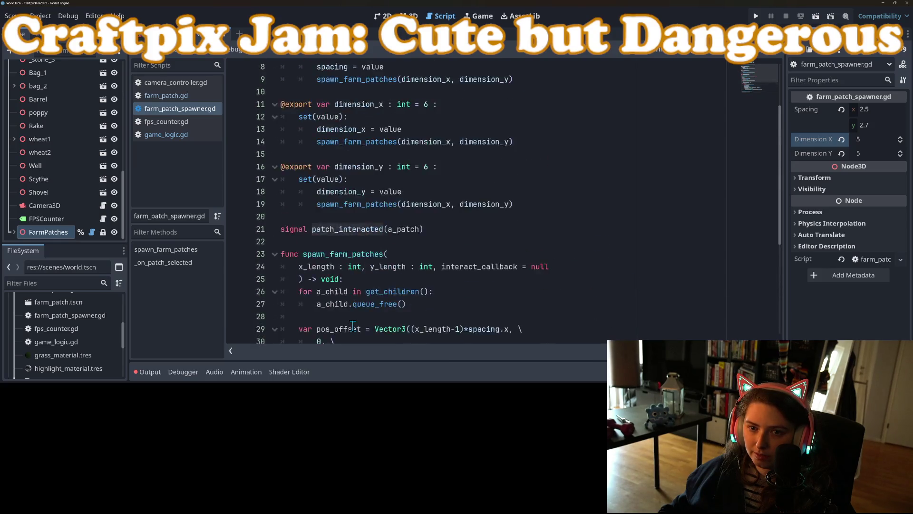
scroll(352, 326, down, 7)
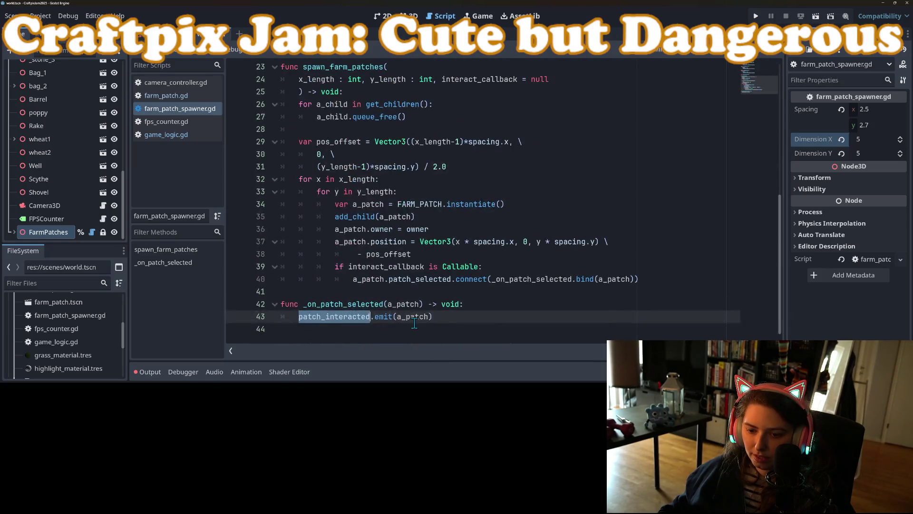
click(487, 303)
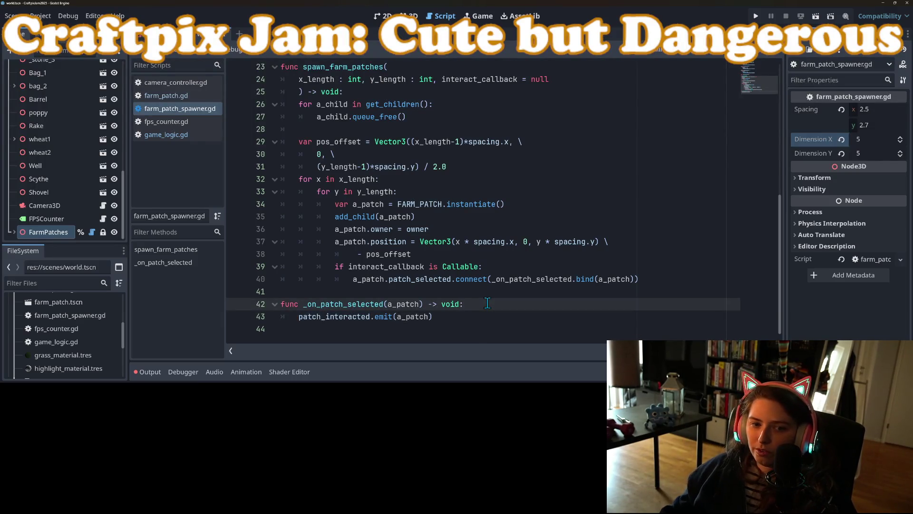
click(166, 96)
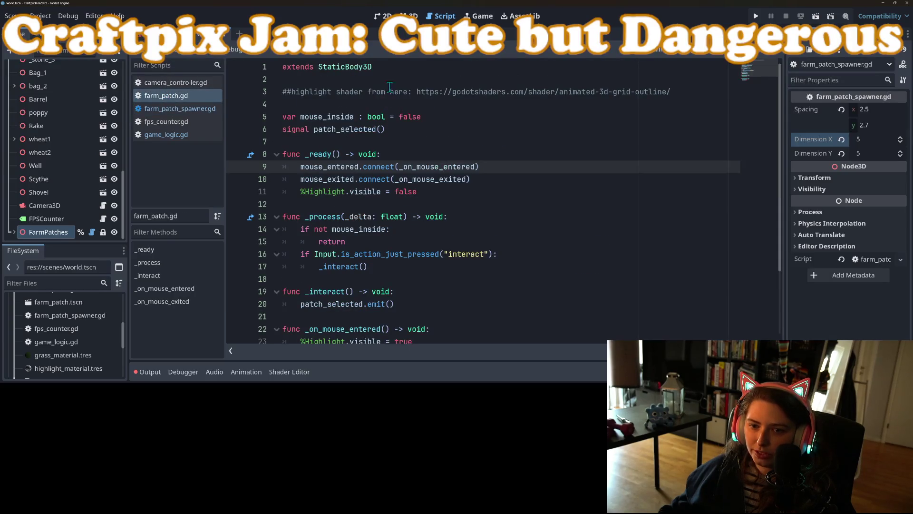
click(390, 72)
key(Return)
text(class)
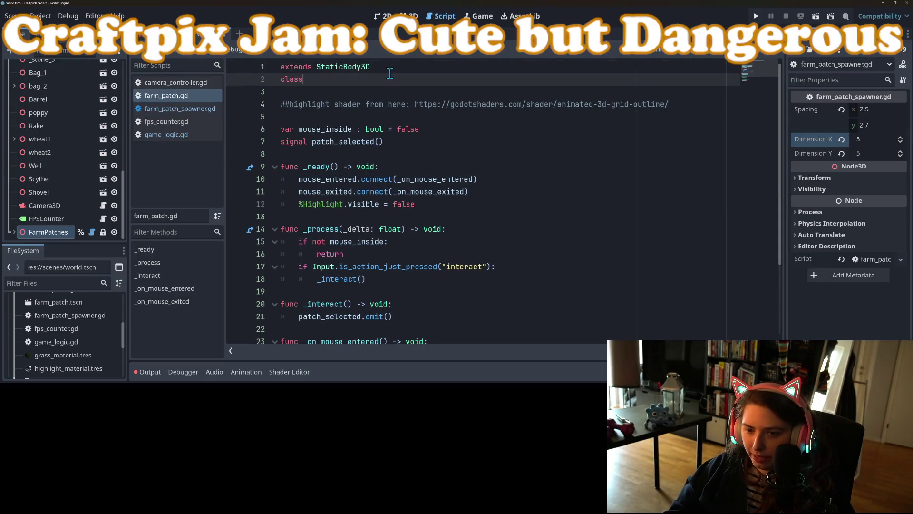
text( _na)
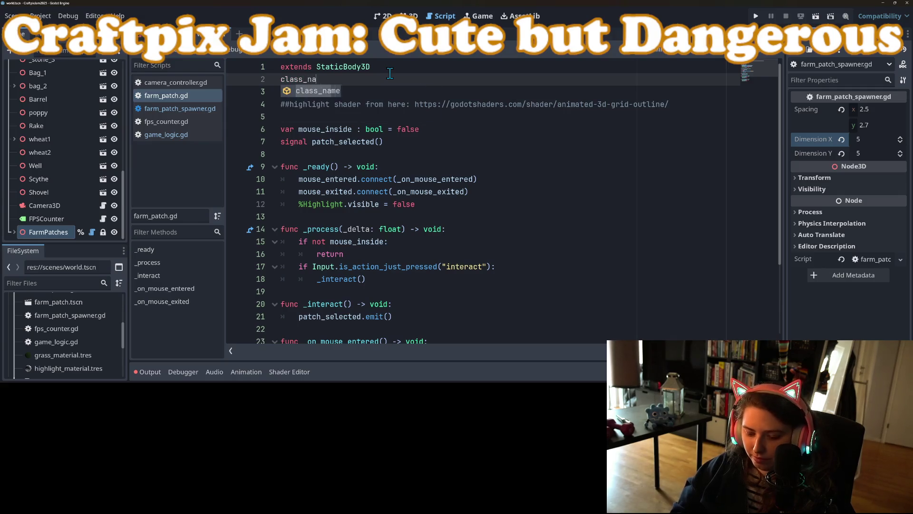
text(me Patch)
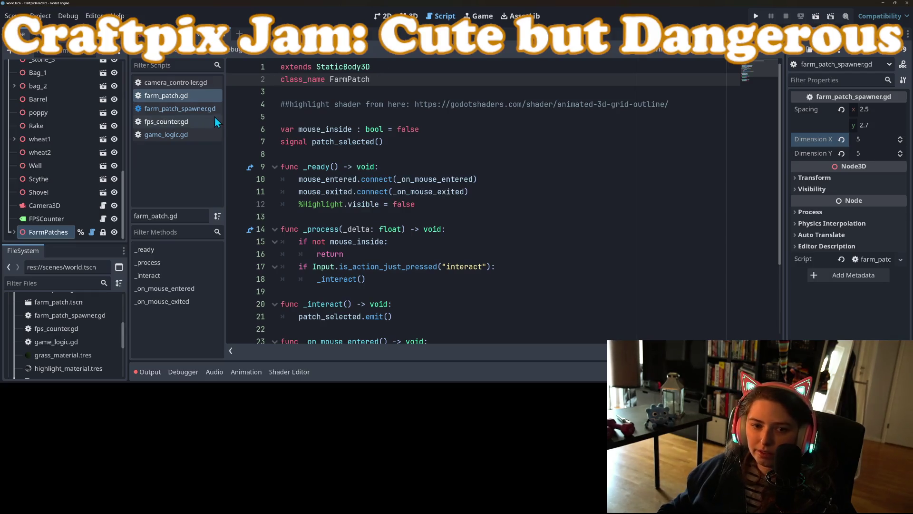
click(204, 113)
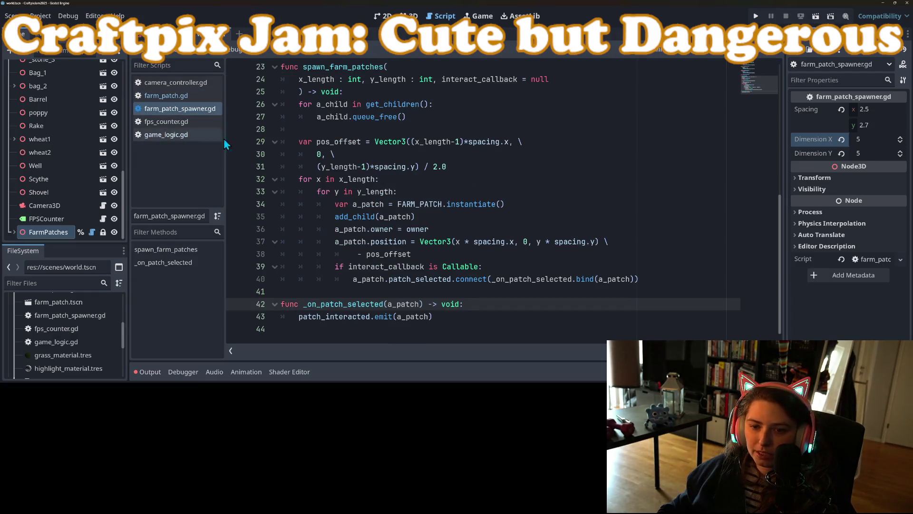
click(420, 305)
text(: Farm)
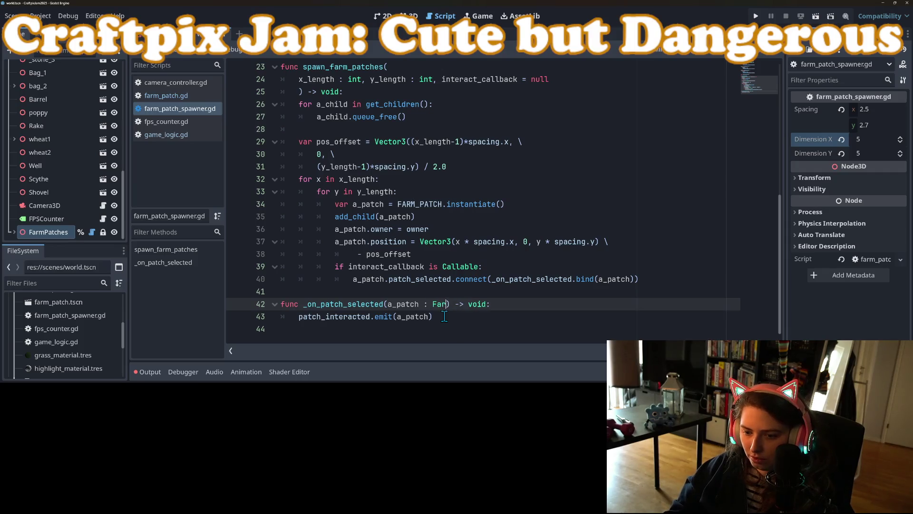
text(Patch)
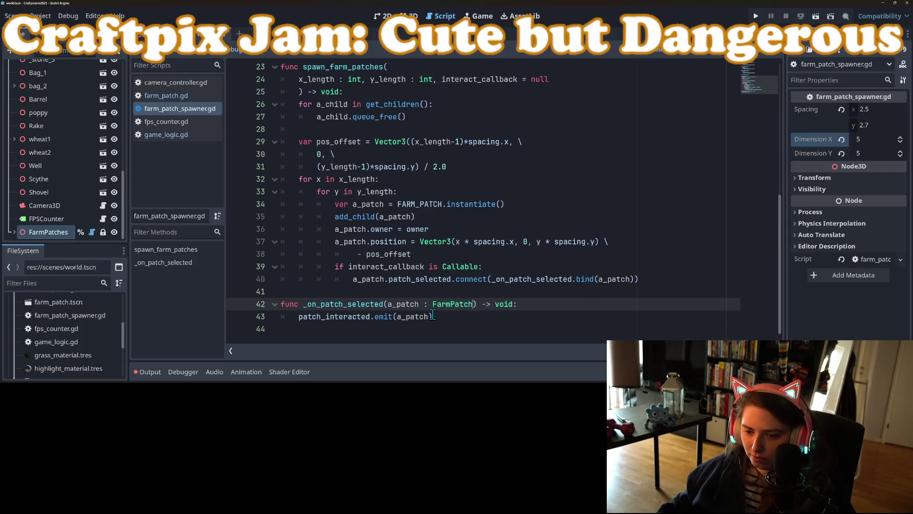
scroll(409, 307, up, 8)
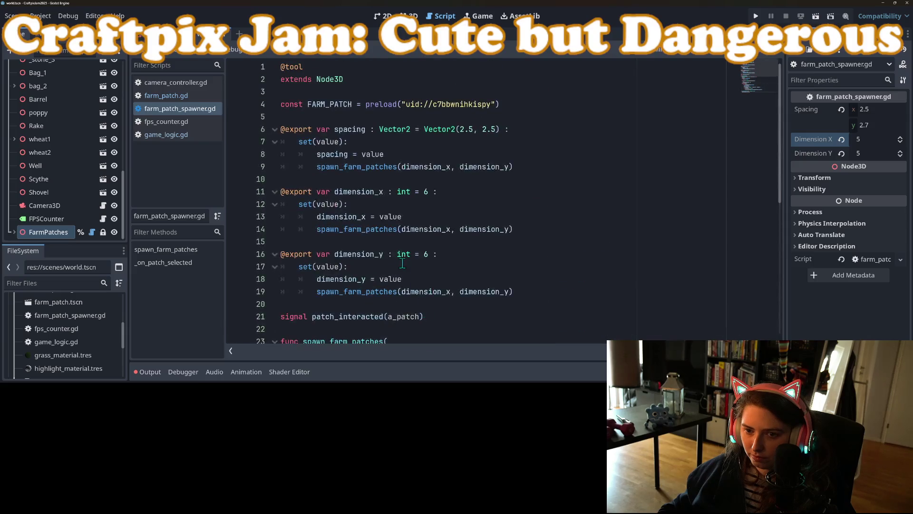
scroll(392, 297, down, 4)
click(421, 167)
text(: Fa)
text(rmPatch)
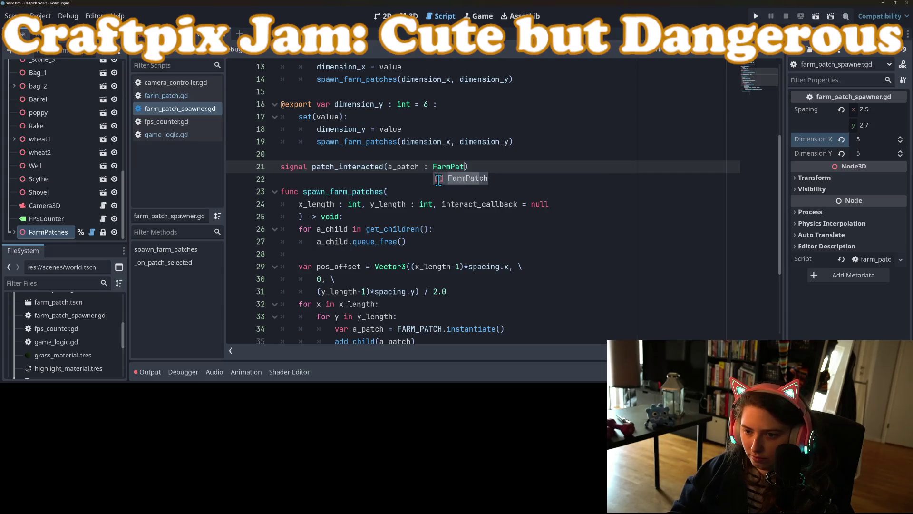
scroll(438, 180, up, 4)
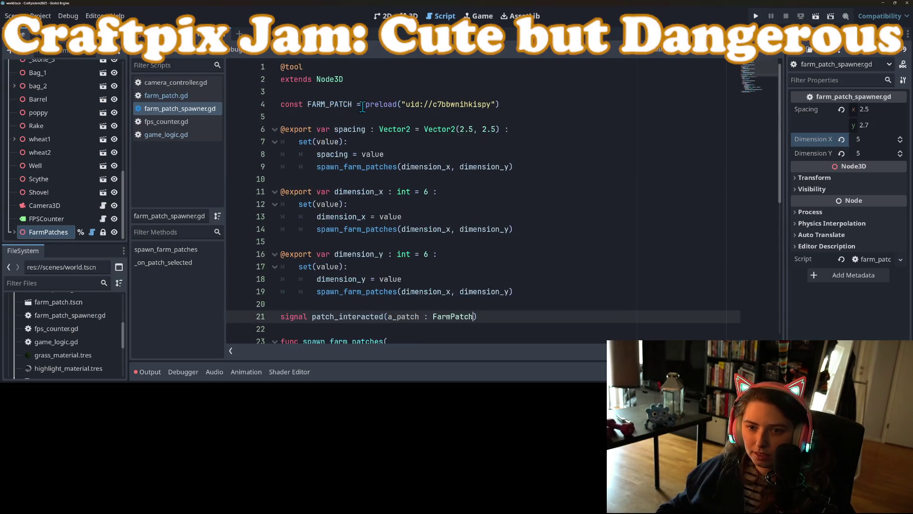
click(369, 79)
key(Return)
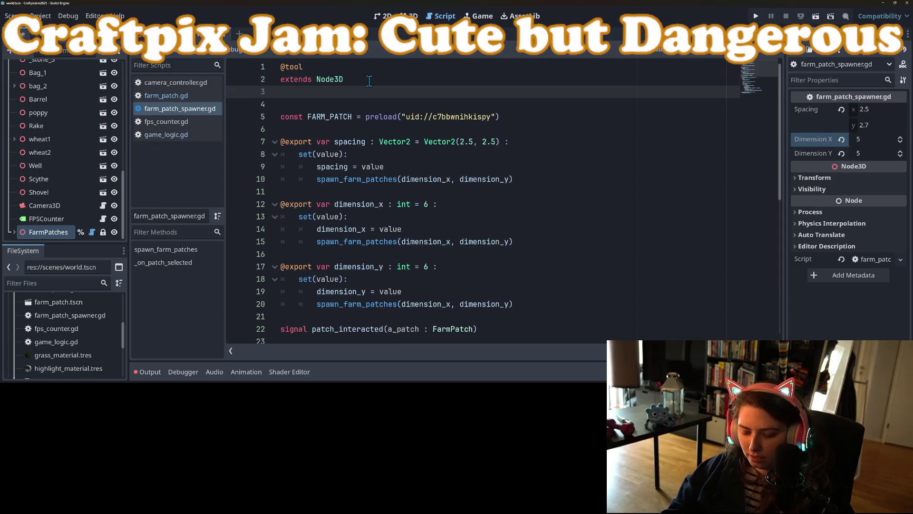
text(class)
text(_name Farm)
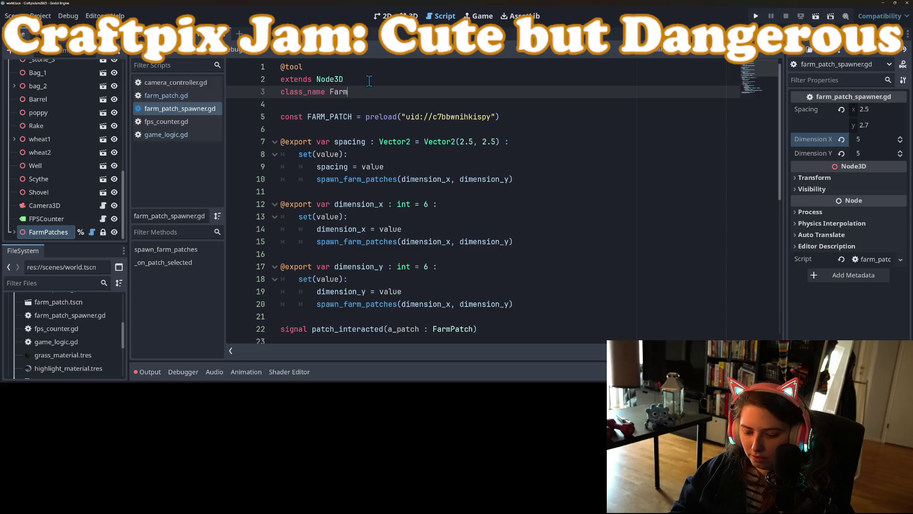
text(hSpawn)
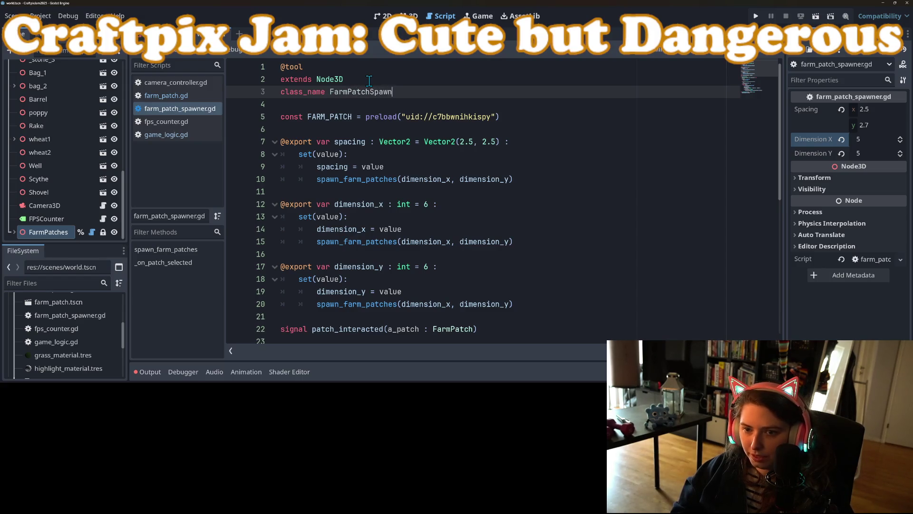
double_click(367, 93)
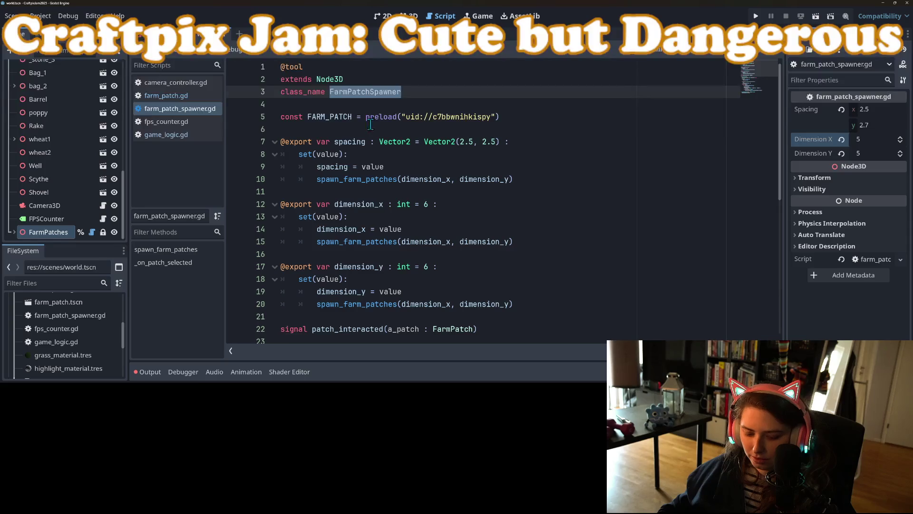
scroll(370, 120, down, 8)
click(439, 317)
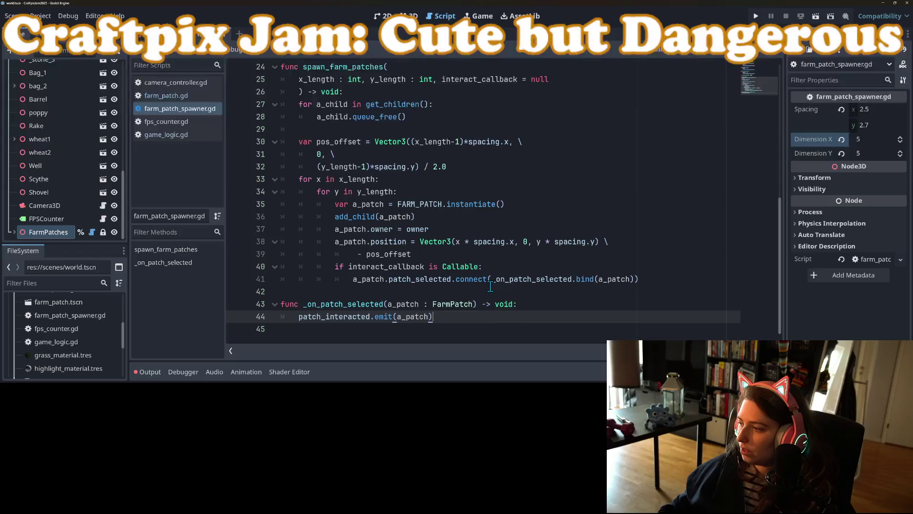
mouse_move(490, 287)
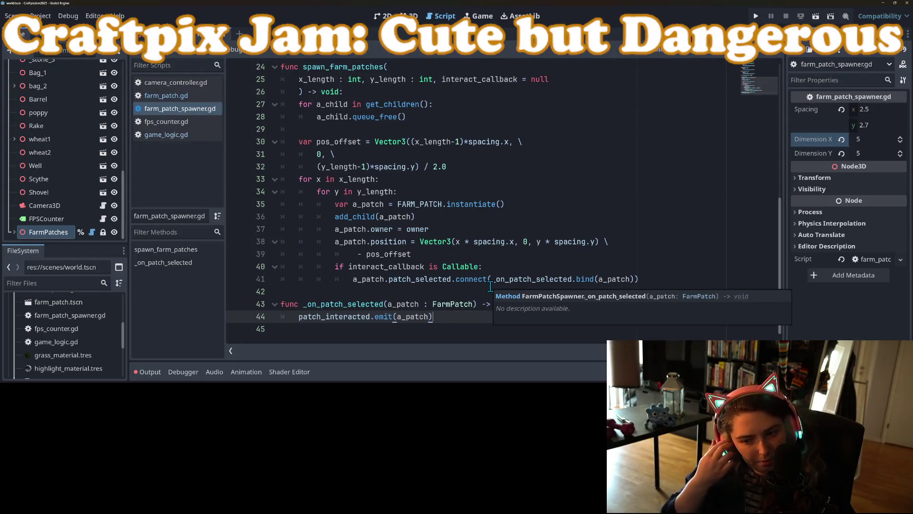
click(421, 267)
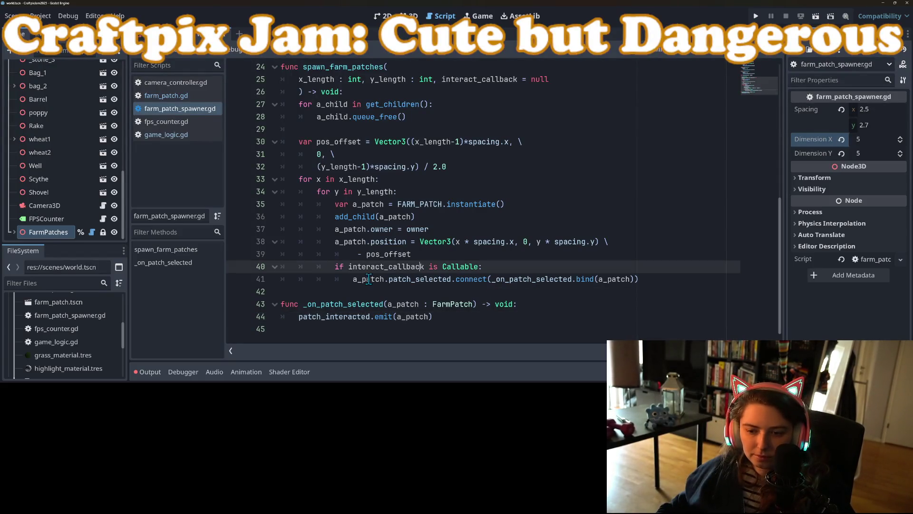
Delete the 'if interact_callback is Callable:' check so connect always runs, tidying the blank lines.
drag(353, 279, 335, 266)
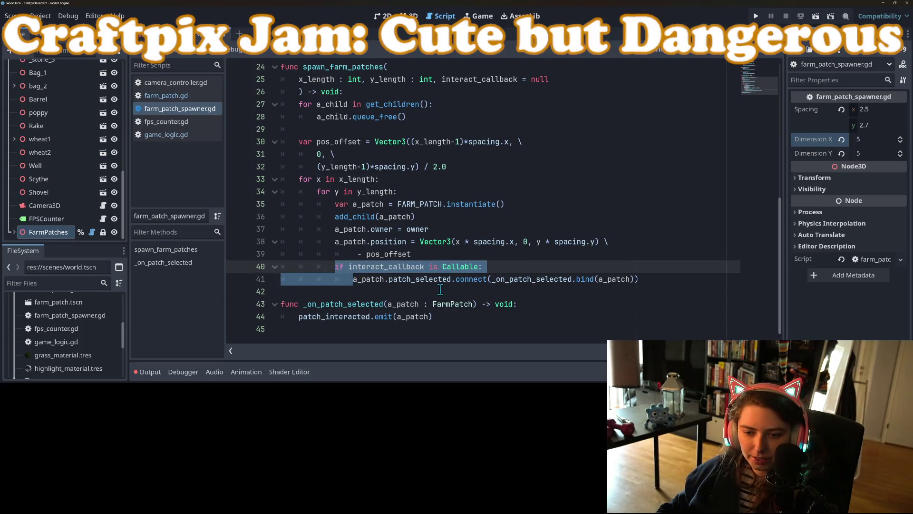
key(BackSpace)
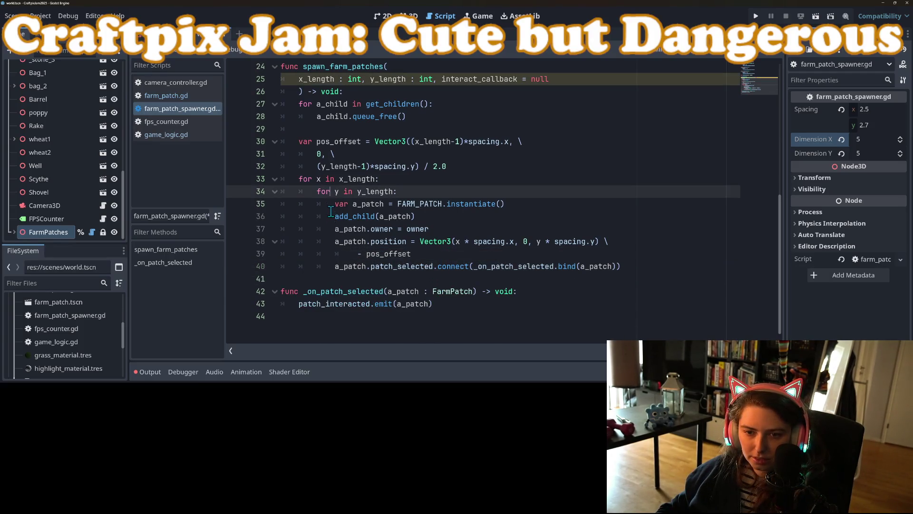
scroll(344, 238, up, 3)
click(343, 217)
scroll(372, 228, down, 2)
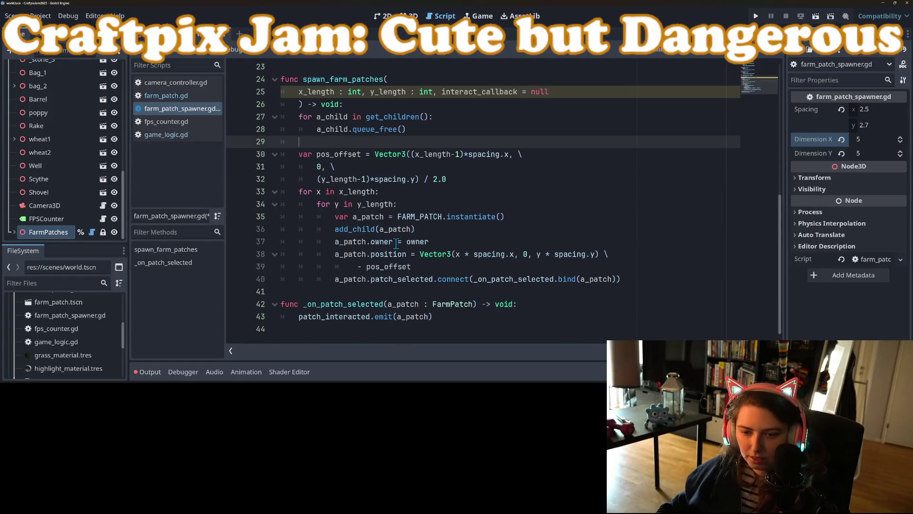
click(351, 280)
scroll(334, 242, up, 1)
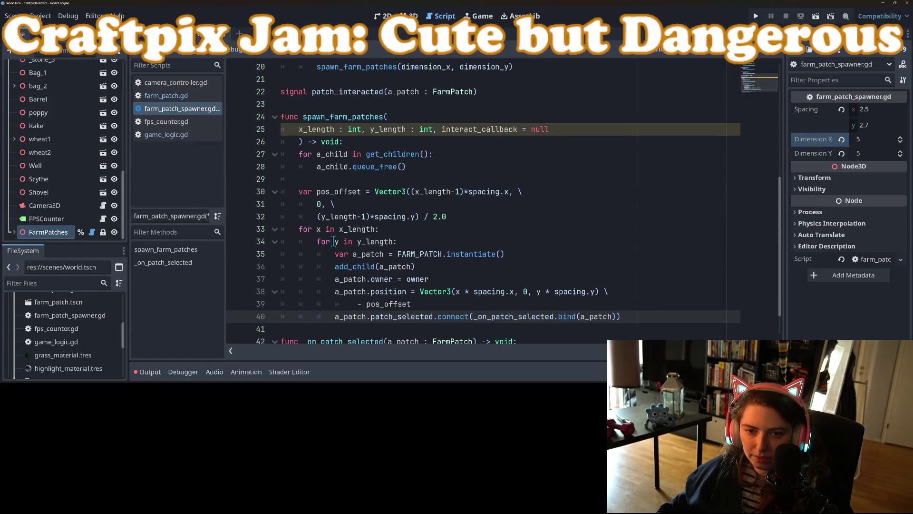
click(298, 155)
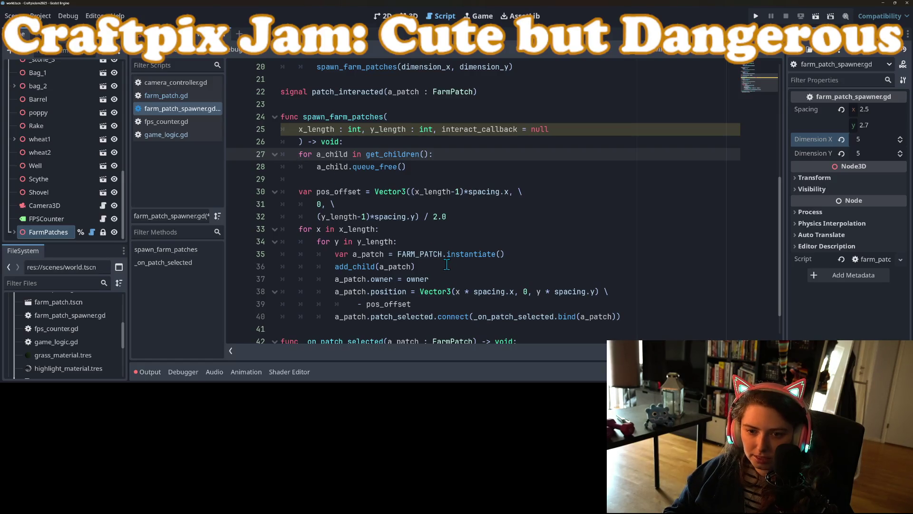
key(Return)
key(Up)
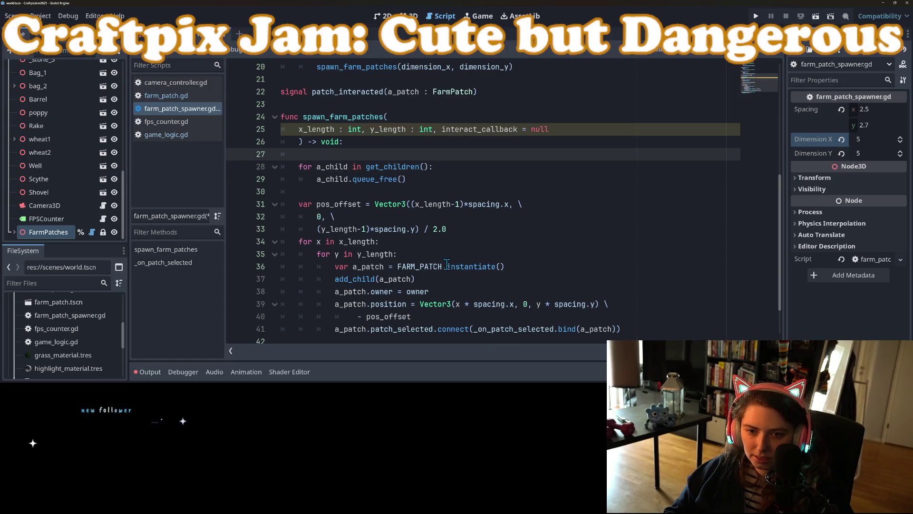
key(BackSpace)
Remove ', interact_callback = null' from spawn_farm_patches, save, and check the patch_interacted definition.
drag(549, 130, 432, 130)
key(BackSpace)
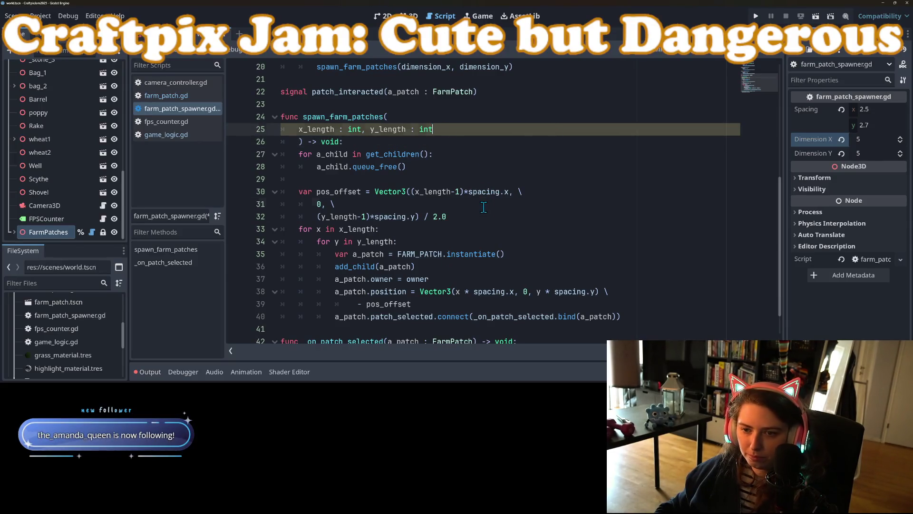
key(ctrl+s)
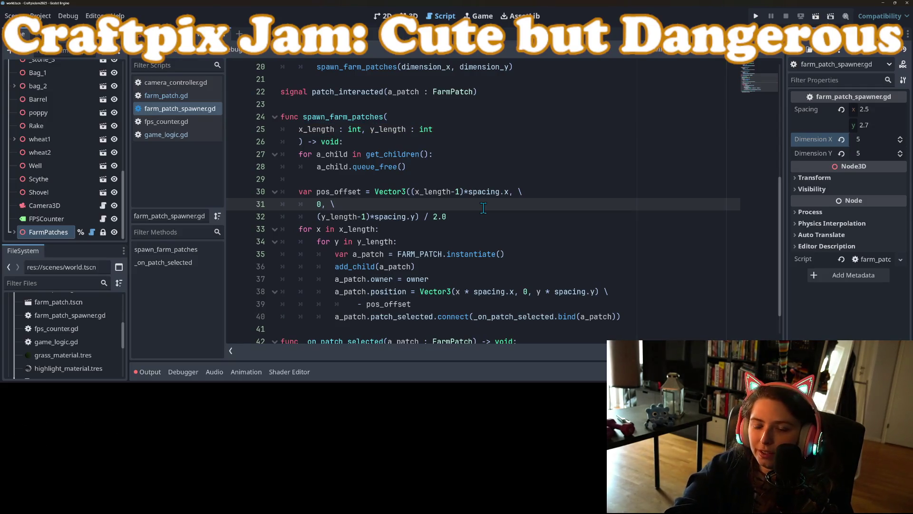
scroll(482, 203, down, 1)
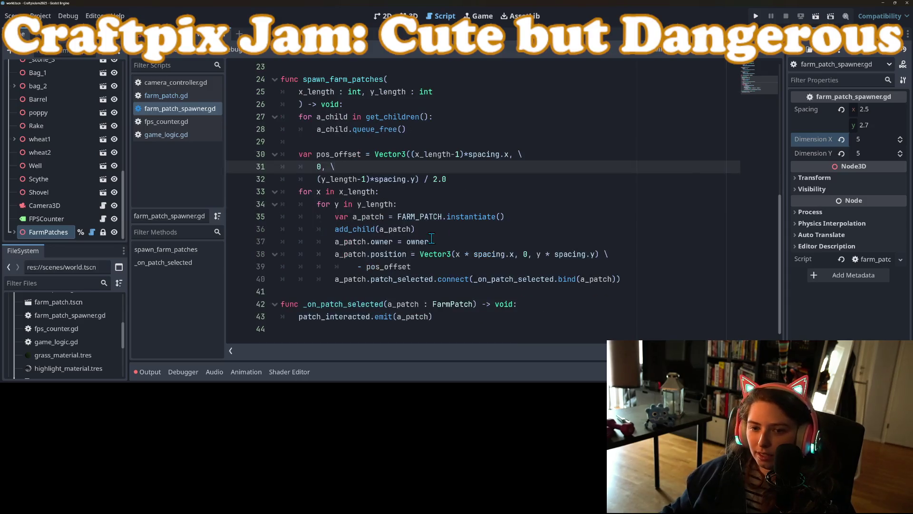
click(441, 329)
double_click(367, 317)
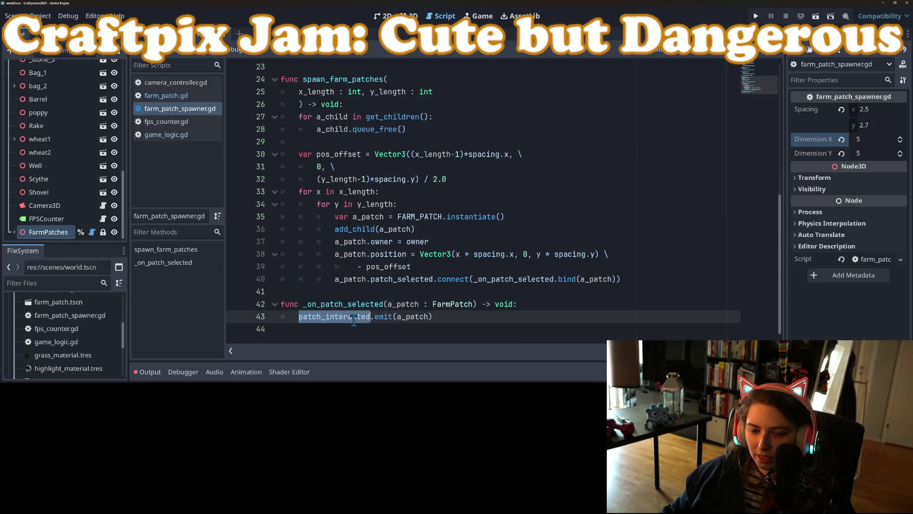
ctrl+click(352, 317)
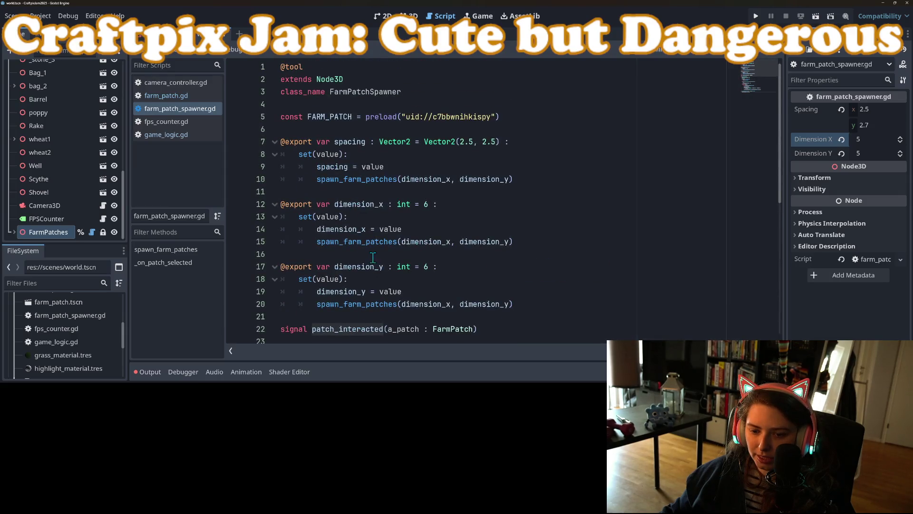
scroll(373, 257, down, 3)
click(196, 96)
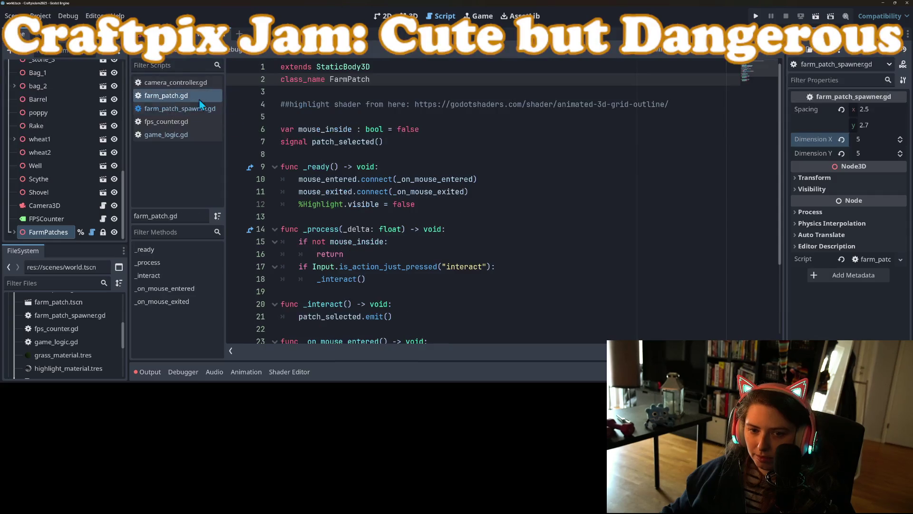
Add 'var is_farmed : bool = false' on line 8 of farm_patch.gd and save.
click(426, 153)
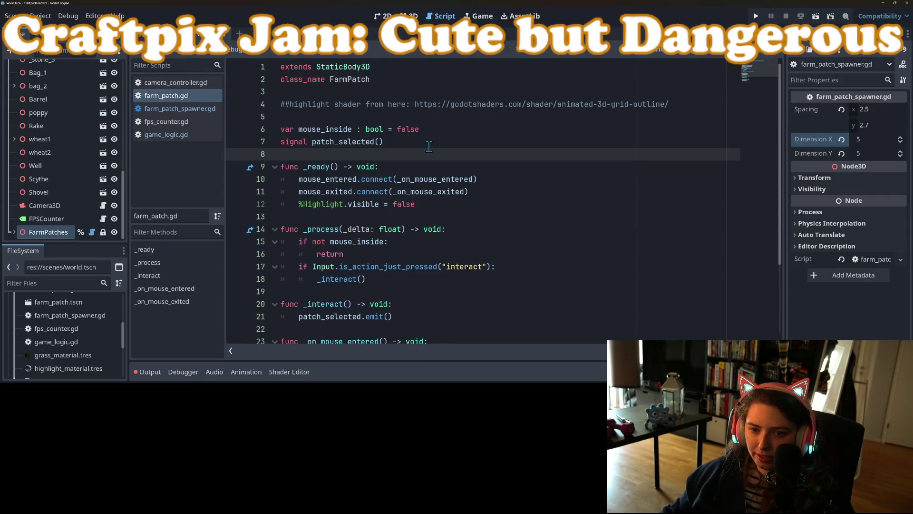
key(Return)
text(var )
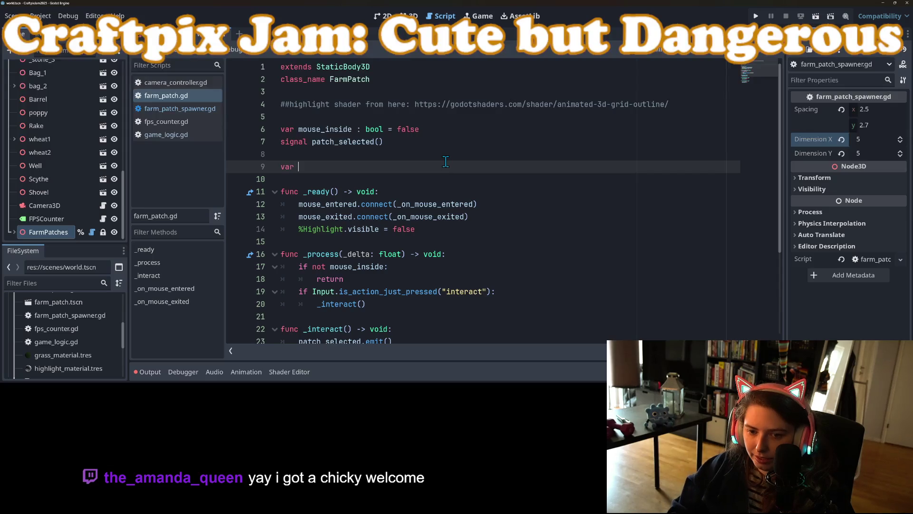
text(is_)
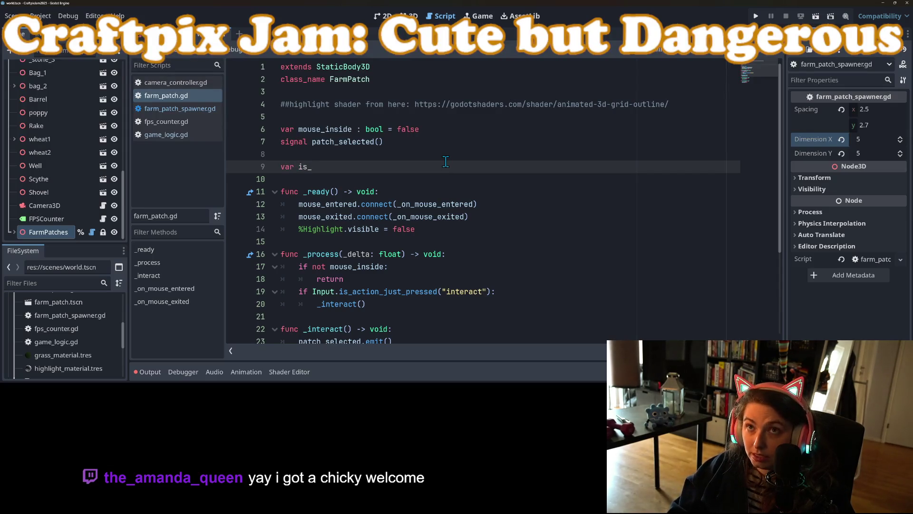
text(proce)
key(BackSpace)
key(BackSpace)
text(farmed : bool = fals)
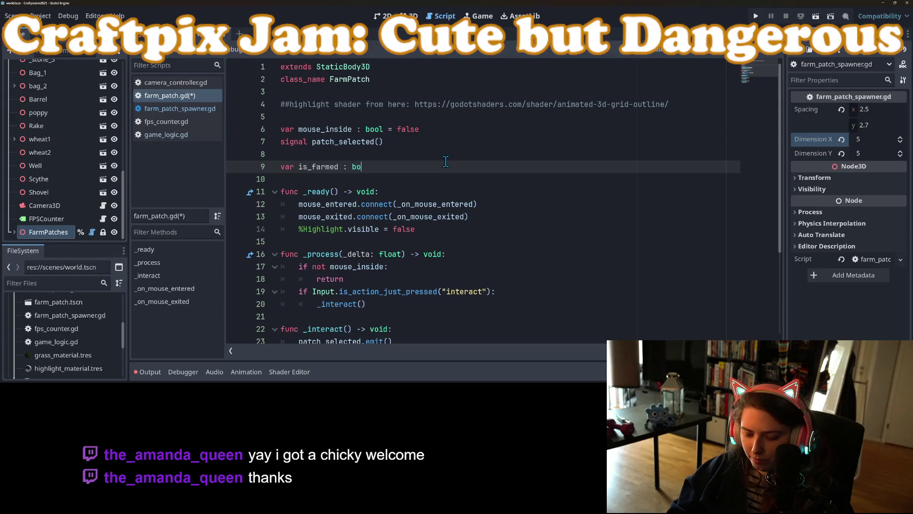
text(e)
key(ctrl+s)
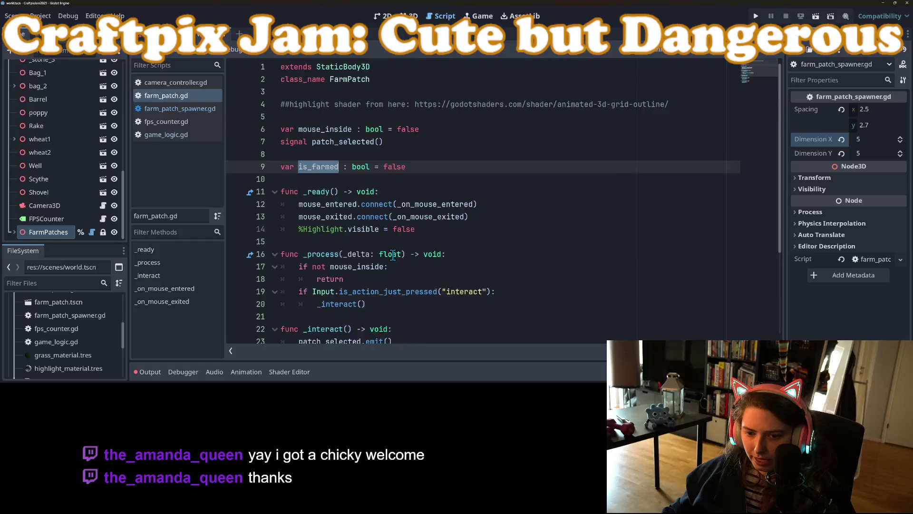
Review the _process, _interact and _on_mouse_entered functions and the patch_selected emit line.
scroll(378, 191, down, 3)
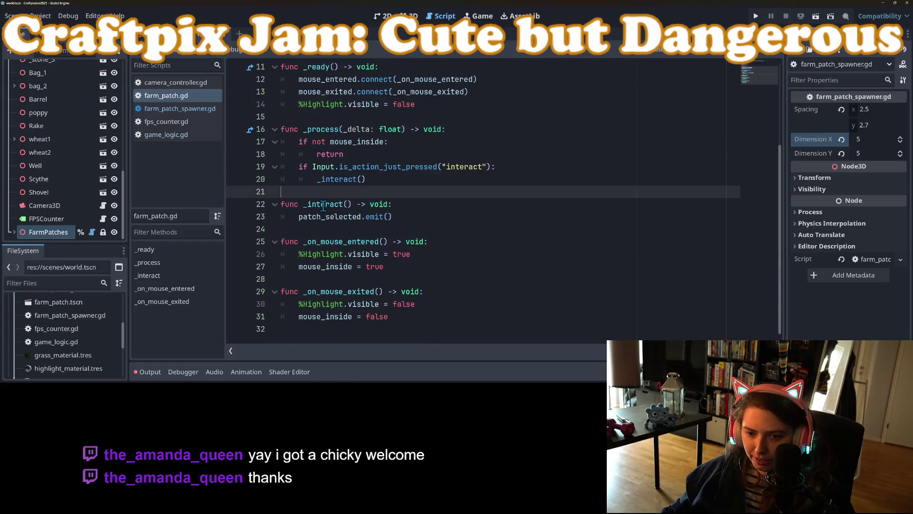
double_click(323, 204)
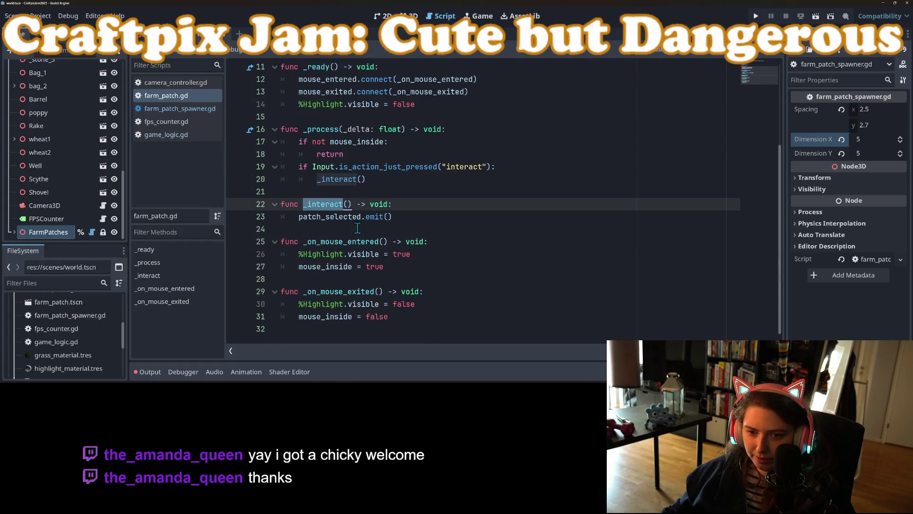
click(335, 142)
click(339, 218)
double_click(341, 241)
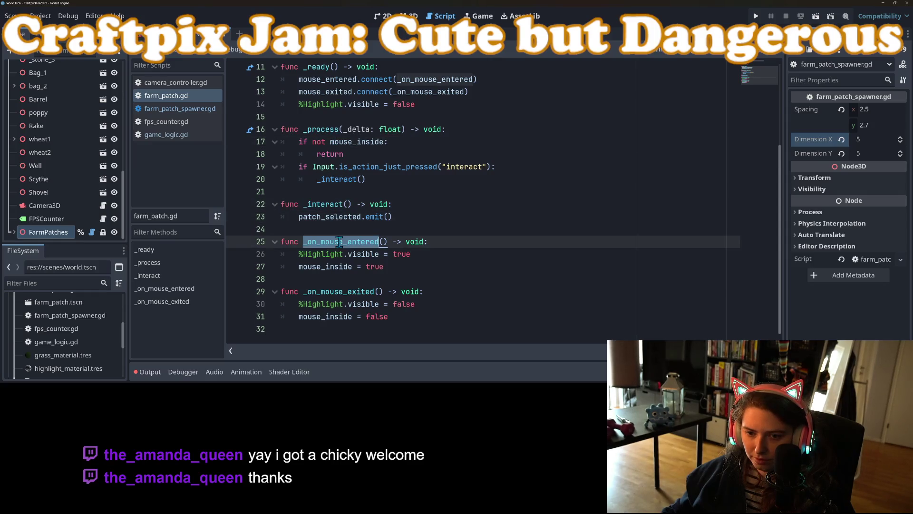
scroll(348, 243, up, 2)
scroll(348, 243, down, 2)
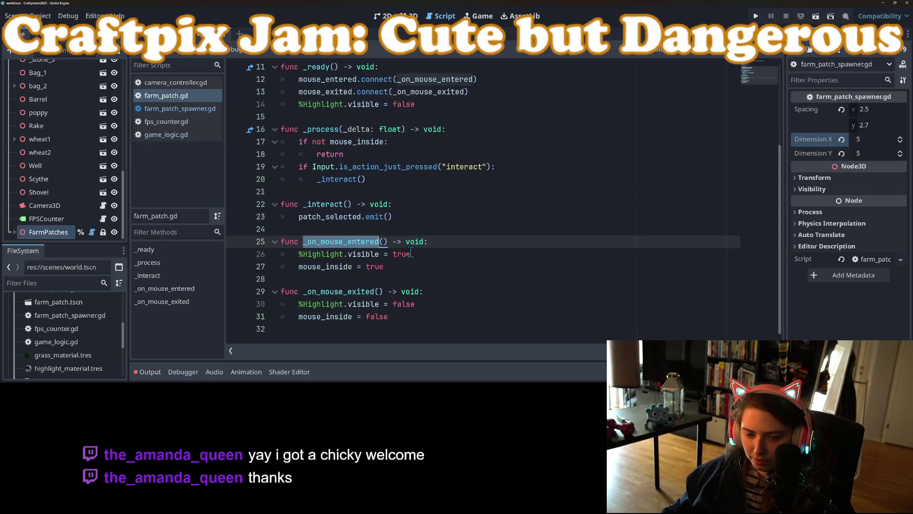
click(429, 255)
double_click(350, 243)
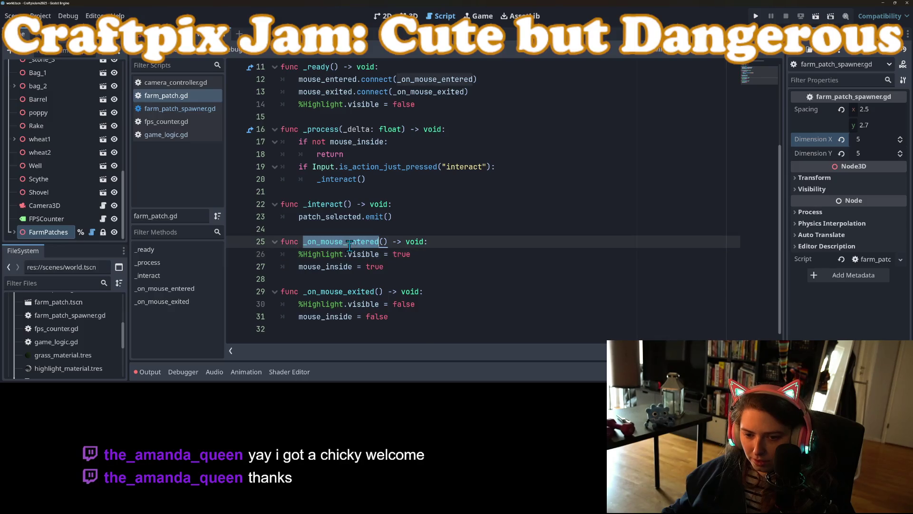
click(458, 243)
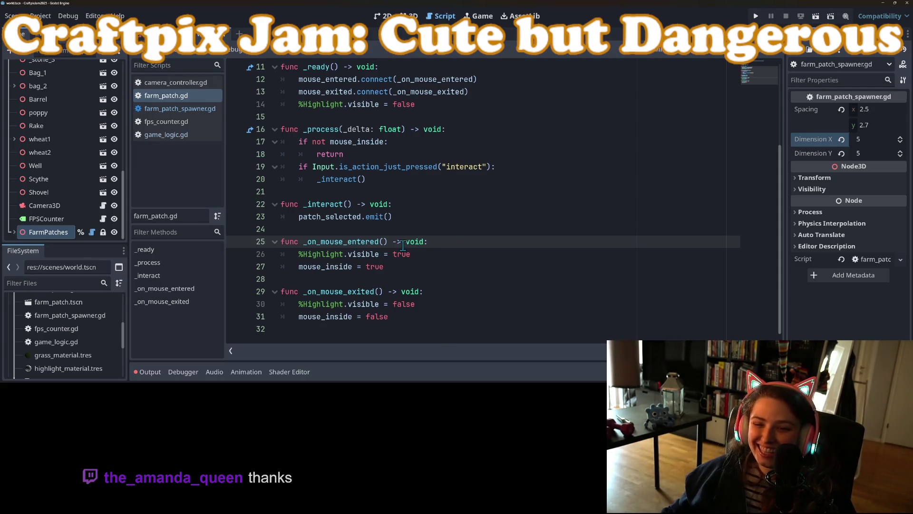
click(439, 221)
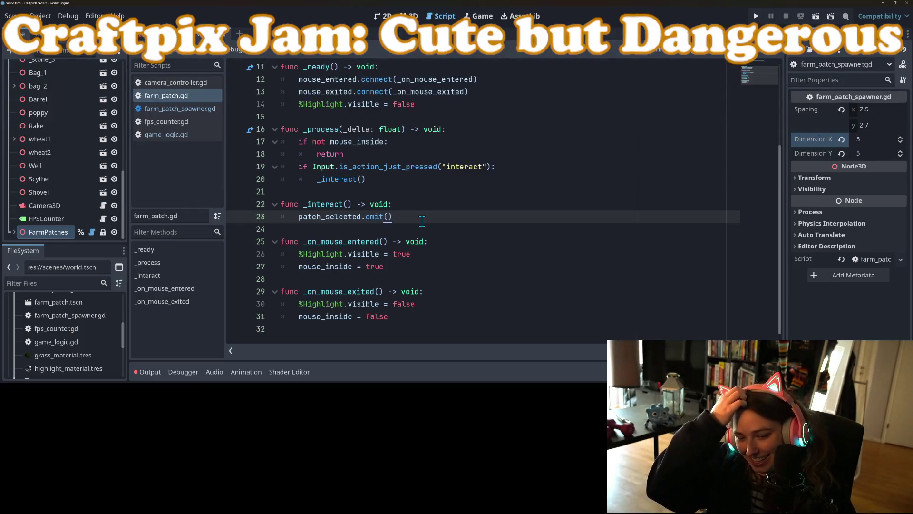
click(435, 202)
click(432, 214)
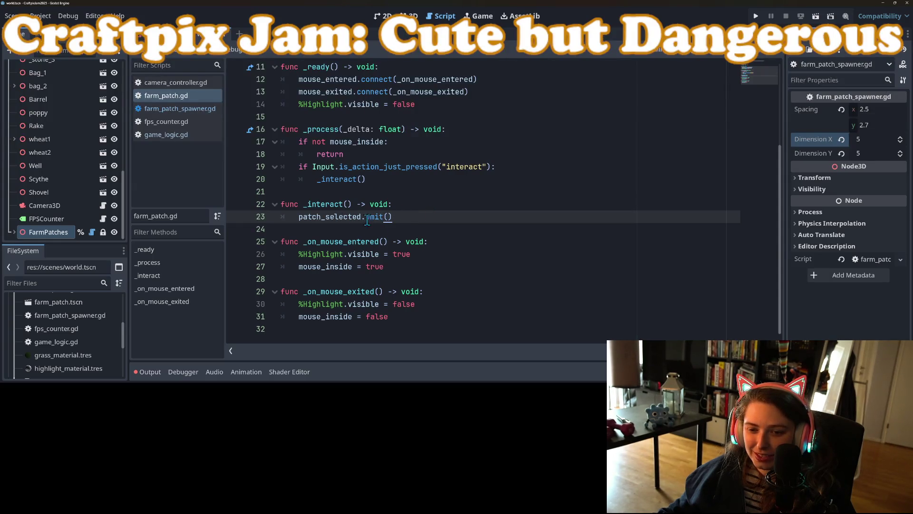
double_click(328, 204)
Delete the is_farmed variable line again.
scroll(356, 237, up, 3)
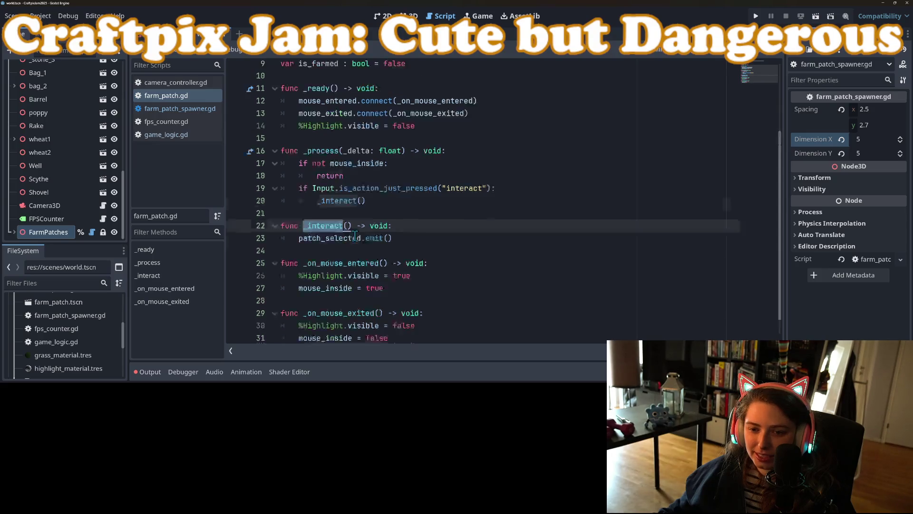
click(253, 160)
triple_click(431, 168)
key(BackSpace)
key(BackSpace)
key(BackSpace)
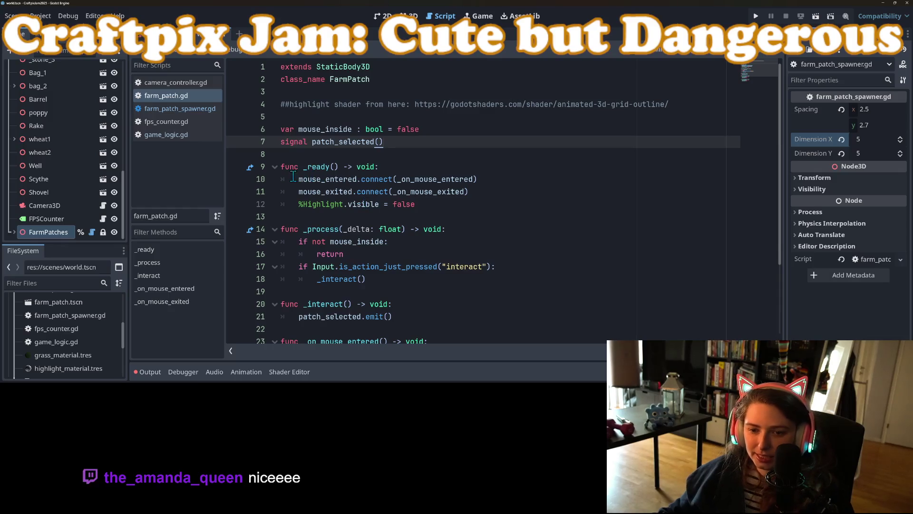
drag(298, 179, 493, 198)
key(ctrl+c)
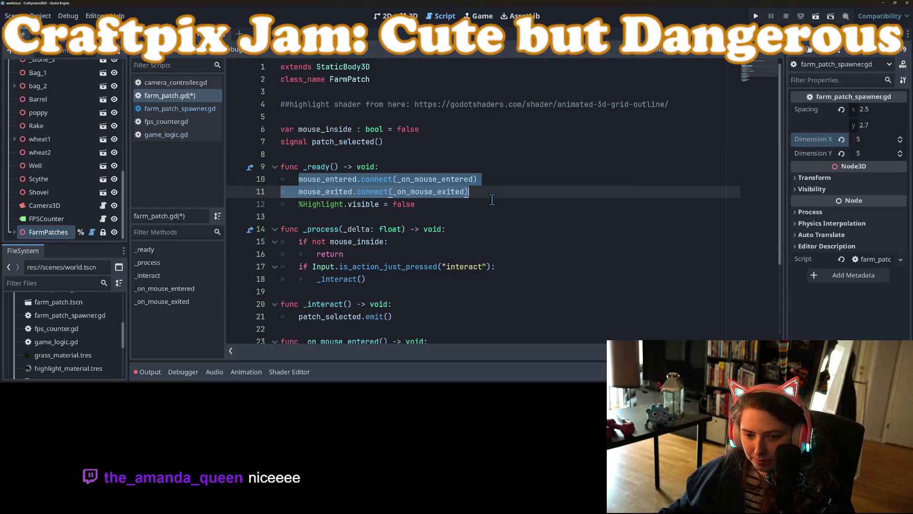
click(492, 229)
scroll(492, 229, down, 3)
click(405, 216)
key(Up)
key(Return)
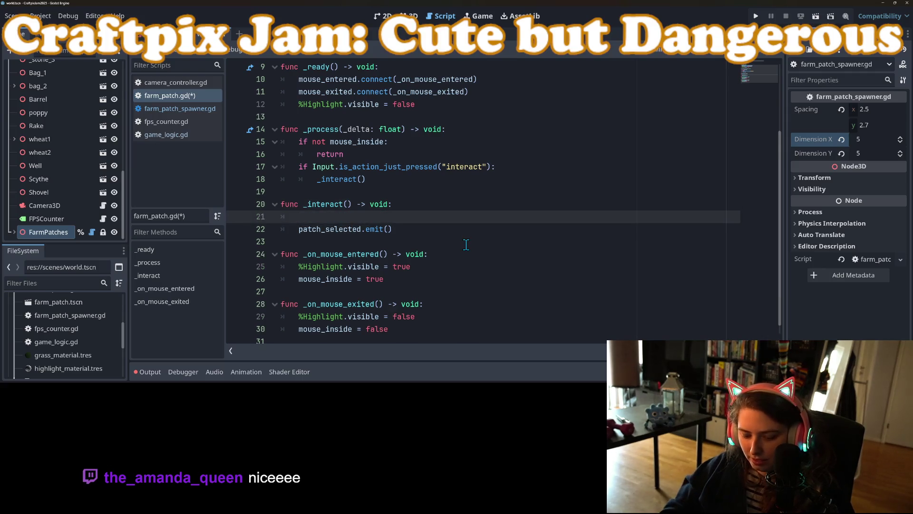
key(ctrl+v)
text(dis)
double_click(374, 217)
key(ctrl+c)
double_click(372, 229)
key(ctrl+v)
key(ctrl+s)
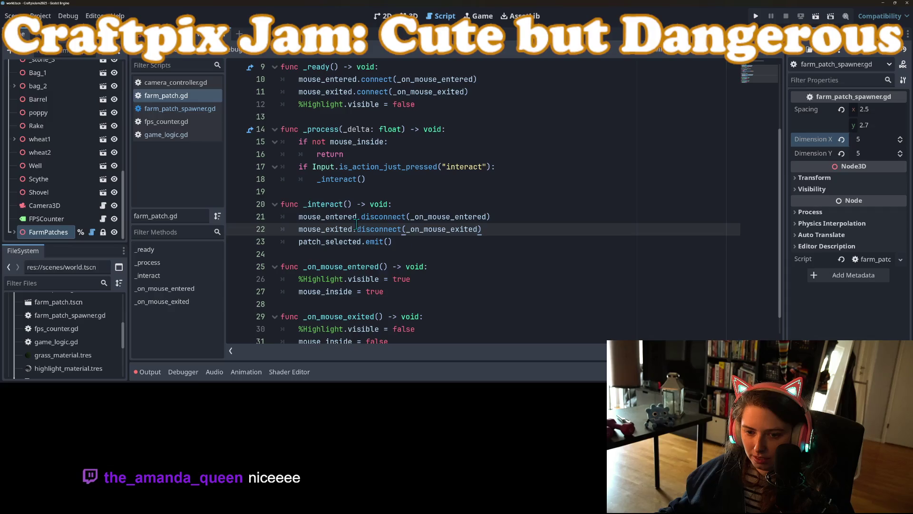
key(ctrl+z)
key(ctrl+z)
click(555, 292)
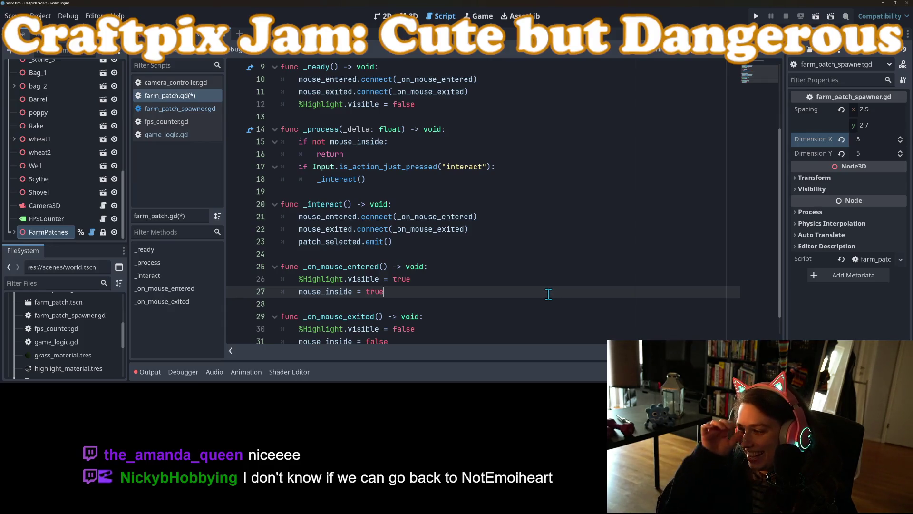
mouse_move(470, 229)
mouse_down()
mouse_move(285, 229)
mouse_move(259, 217)
mouse_up()
key(BackSpace)
key(BackSpace)
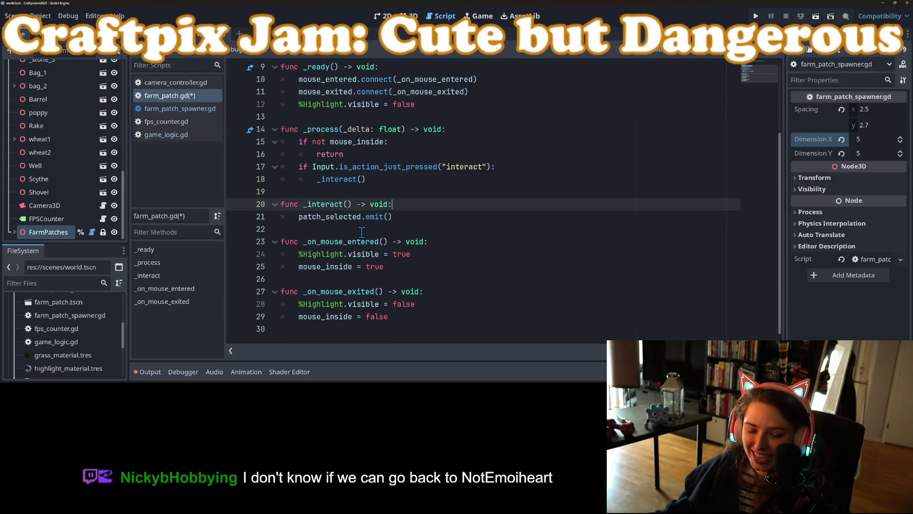
key(ctrl+s)
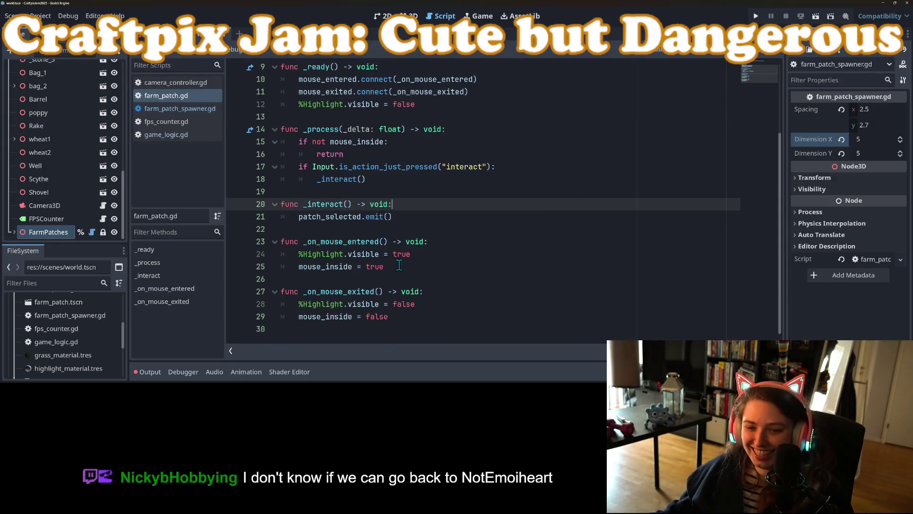
Declare var is_farmed : bool = false below the signal declaration in farm_patch.gd.
click(438, 255)
scroll(434, 267, up, 2)
click(431, 278)
click(359, 255)
double_click(387, 241)
scroll(389, 252, up, 1)
click(411, 153)
key(Return)
key(Return)
key(Up)
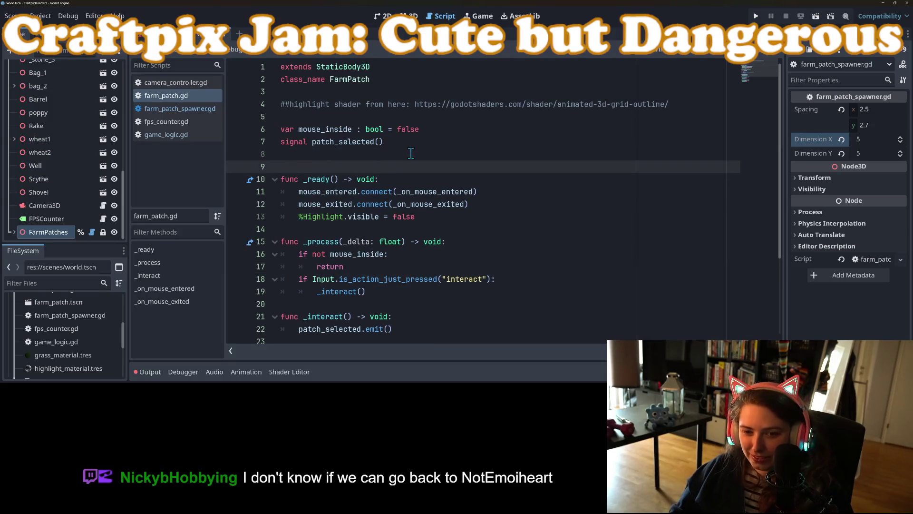
text(var is_farmed : bool )
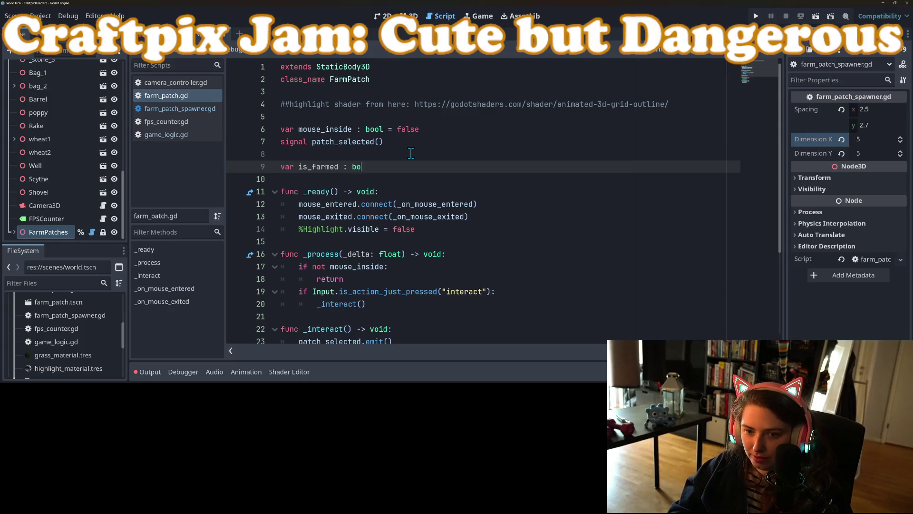
text(= false)
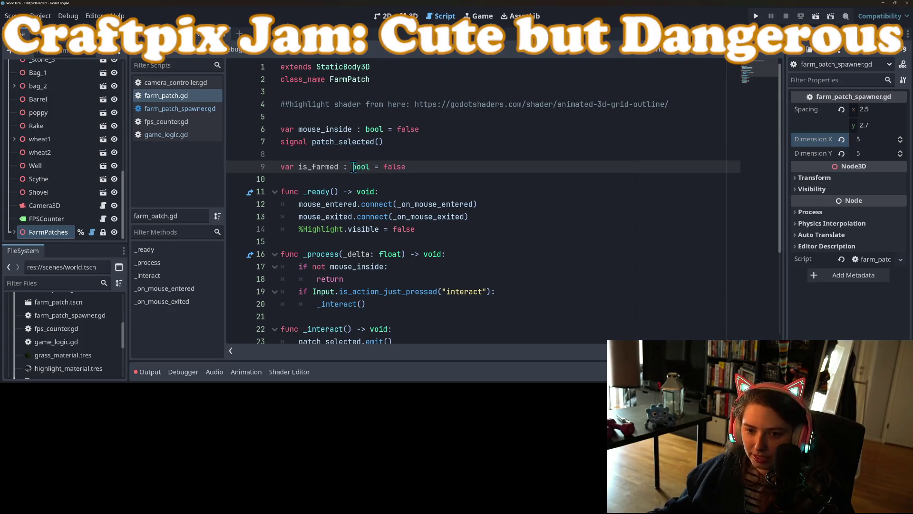
Add an 'if is_farmed: return' check after the mouse_inside check and save.
double_click(312, 169)
scroll(405, 183, down, 3)
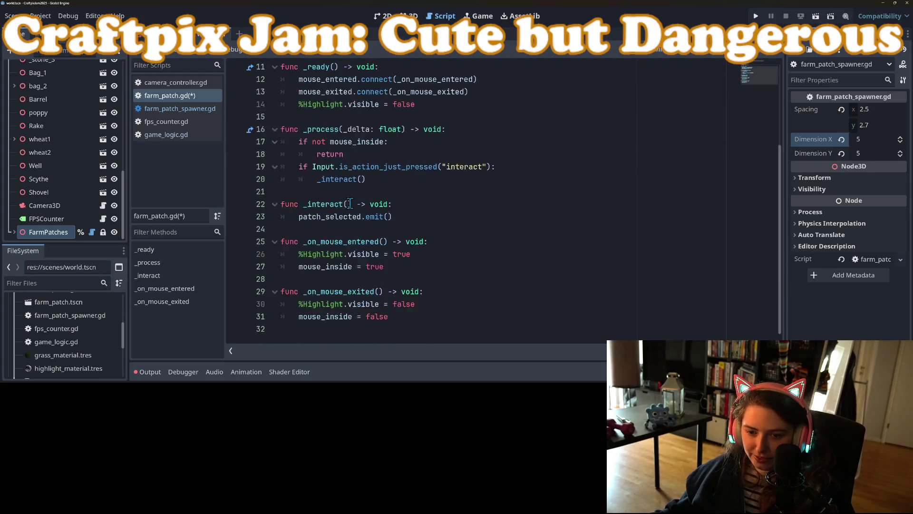
click(520, 167)
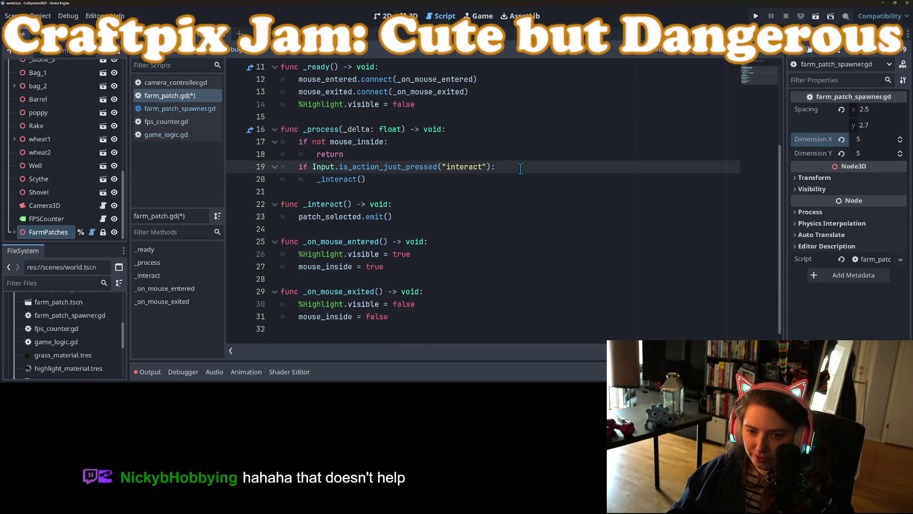
key(Up)
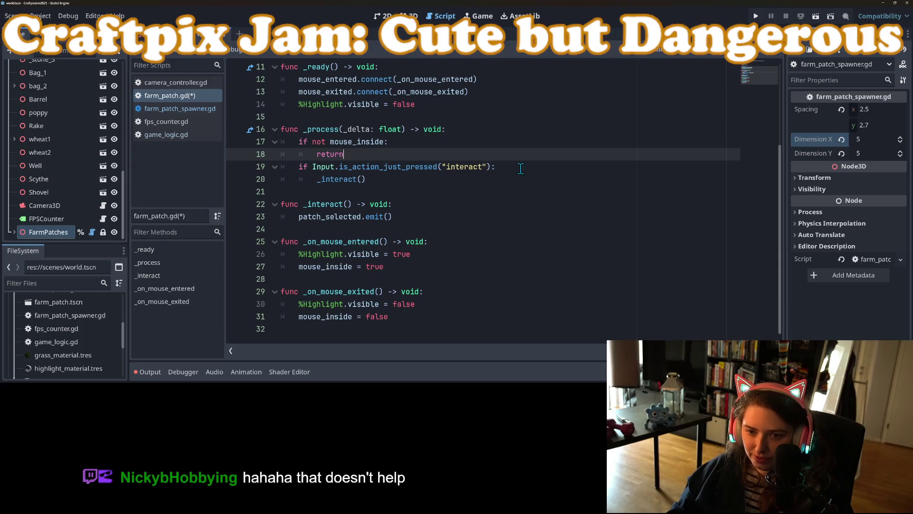
key(Return)
text(if is)
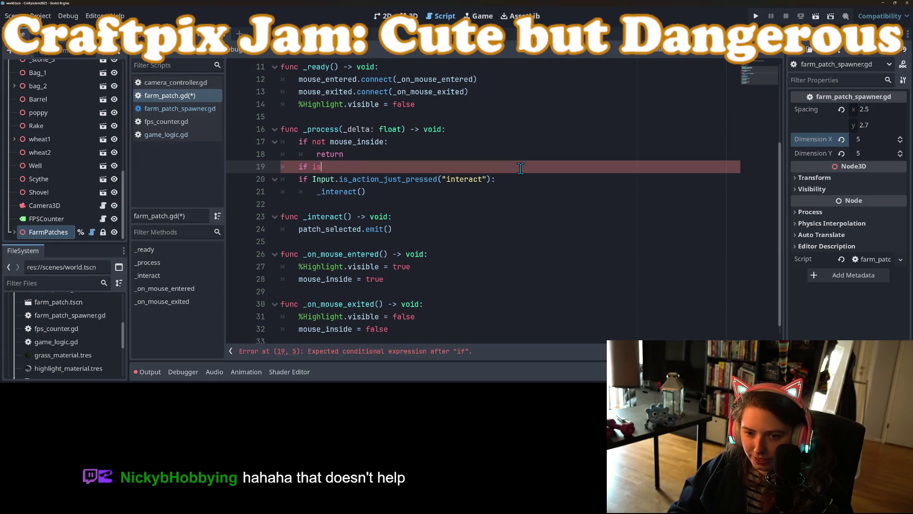
text(_fa)
key(Return)
text(return)
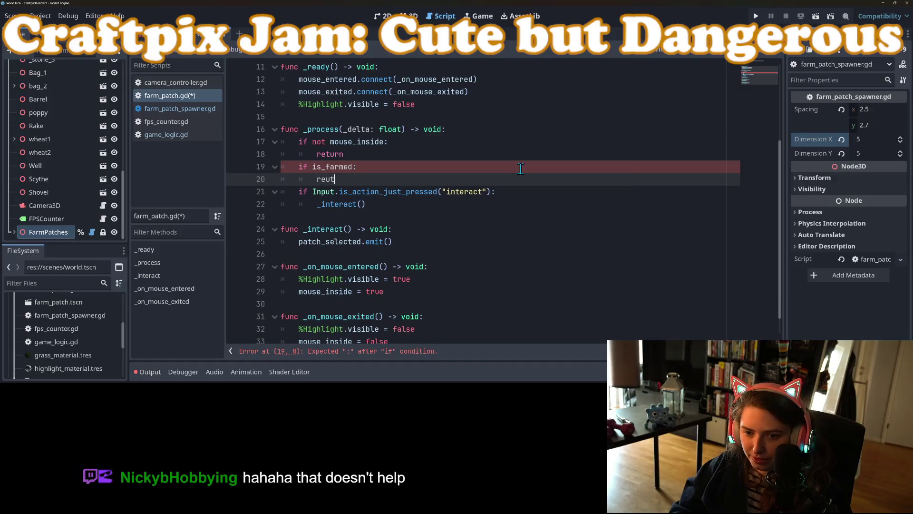
key(ctrl+s)
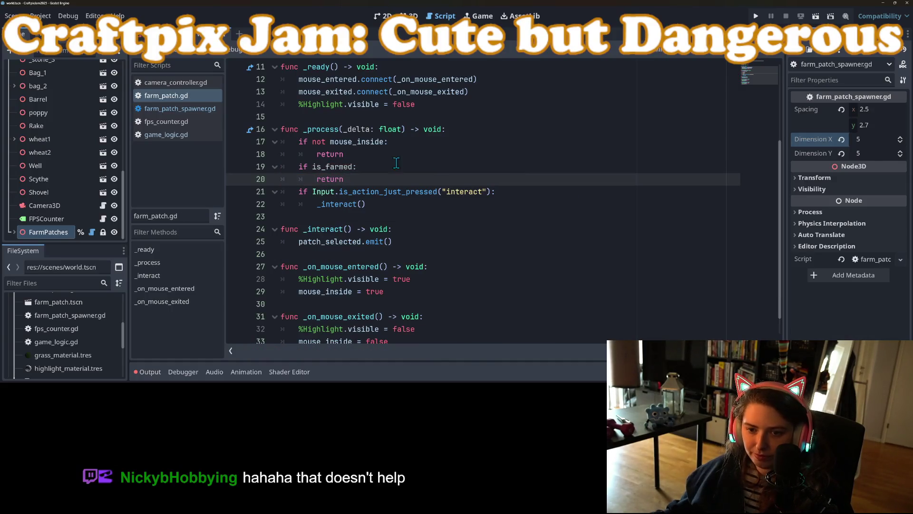
Move the is_farmed check to the top of _process, fix its indentation, and tidy the blank line.
drag(354, 180, 275, 167)
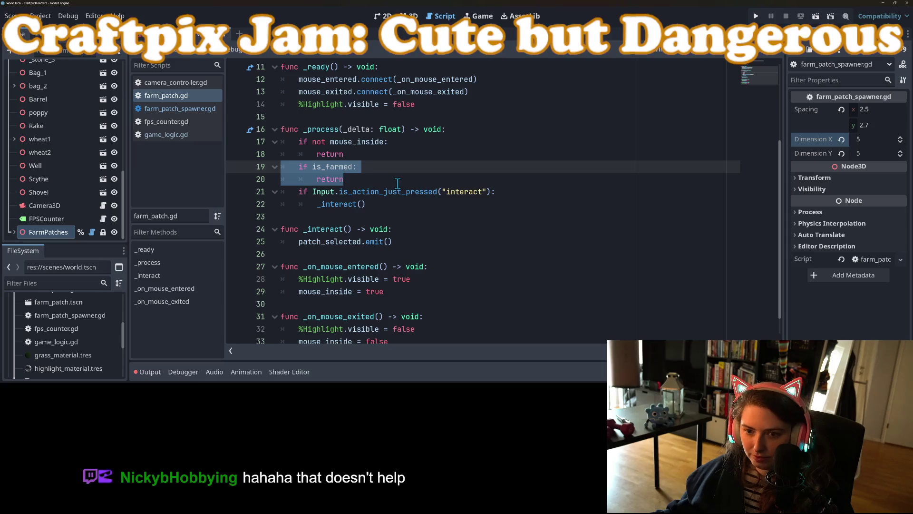
key(ctrl+x)
click(482, 131)
key(Return)
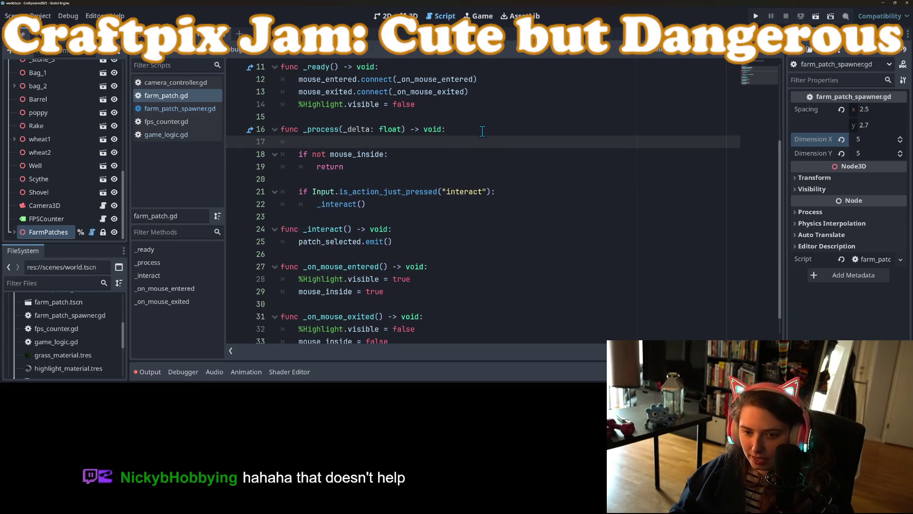
key(ctrl+v)
key(Up)
key(shift+Tab)
key(ctrl+s)
click(334, 199)
key(BackSpace)
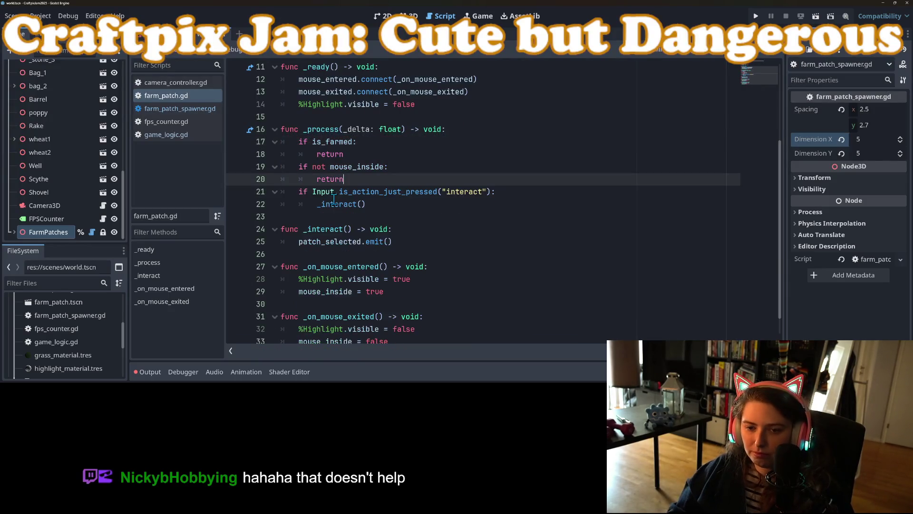
After the patch_selected emit in _interact, add is_farmed = true and set_process(false), then save.
double_click(331, 142)
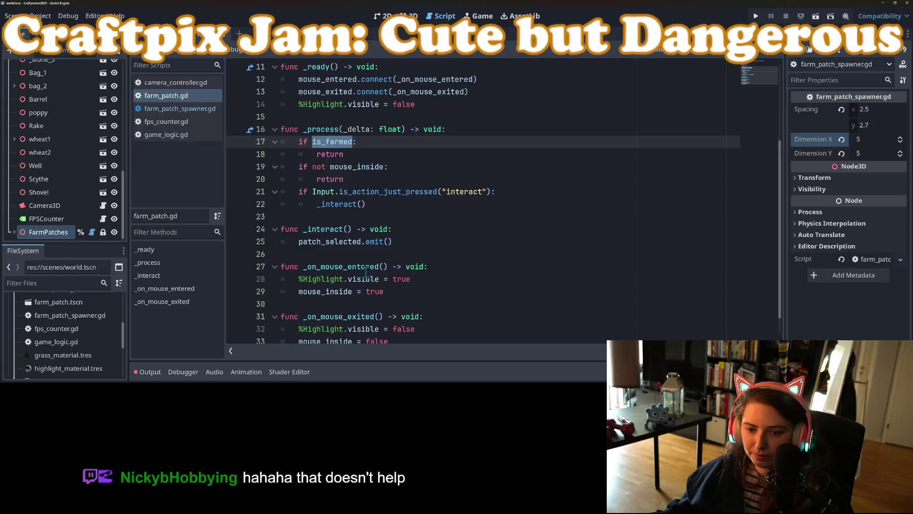
scroll(367, 272, down, 1)
click(408, 218)
key(Return)
text(set)
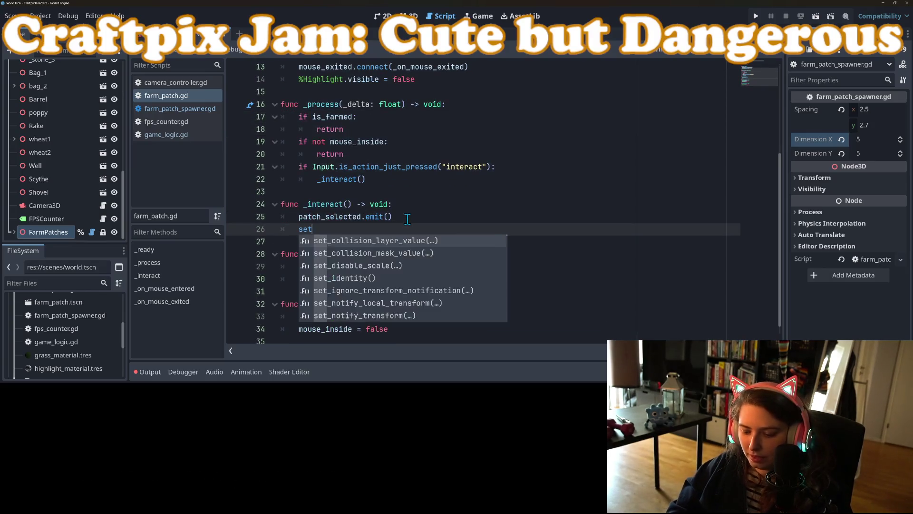
text(_pr)
key(Return)
text(false)
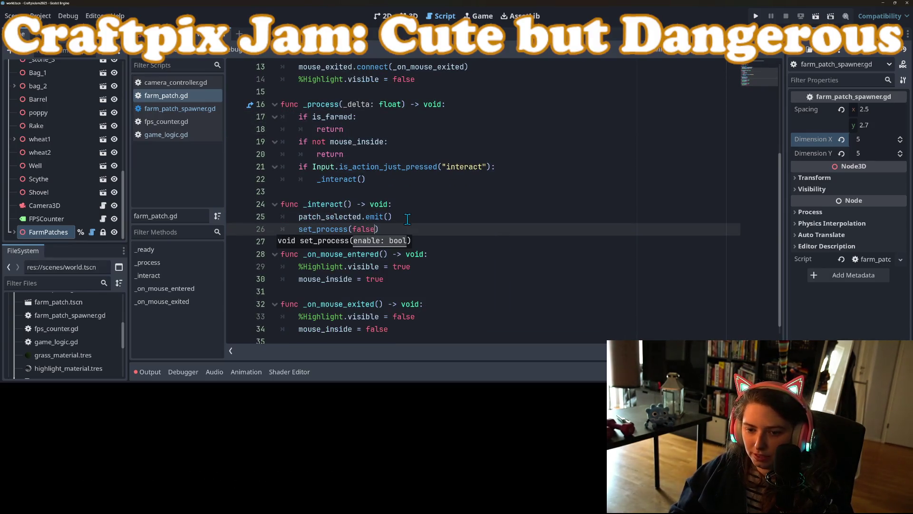
key(Up)
key(End)
key(Return)
text(is_farmed = tr)
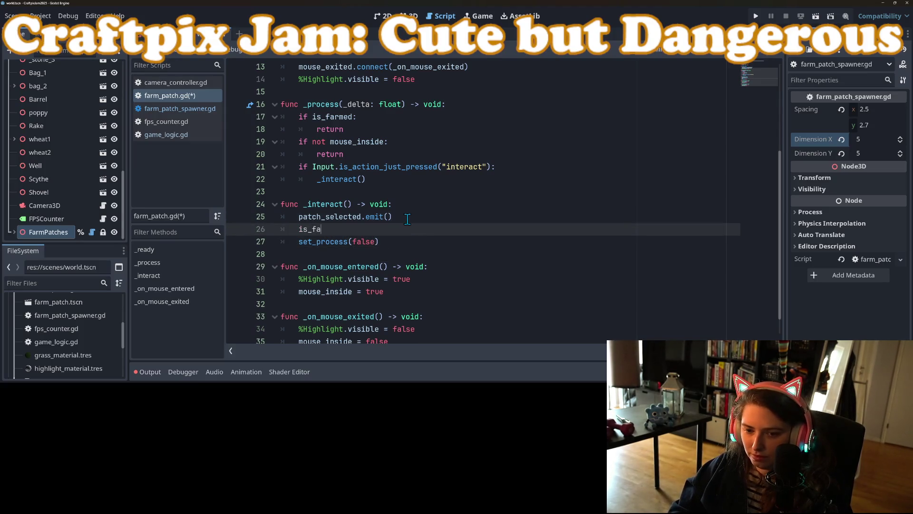
text(ue)
key(ctrl+s)
click(395, 218)
scroll(383, 233, down, 1)
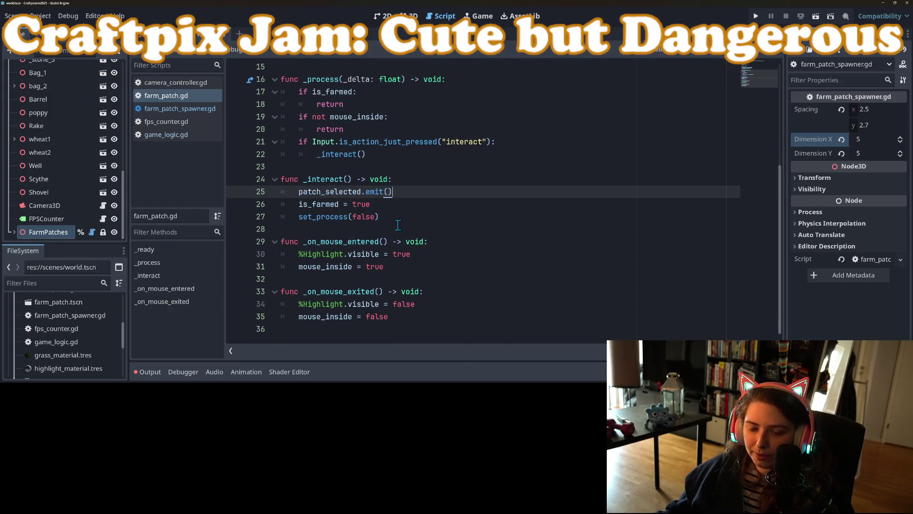
click(458, 294)
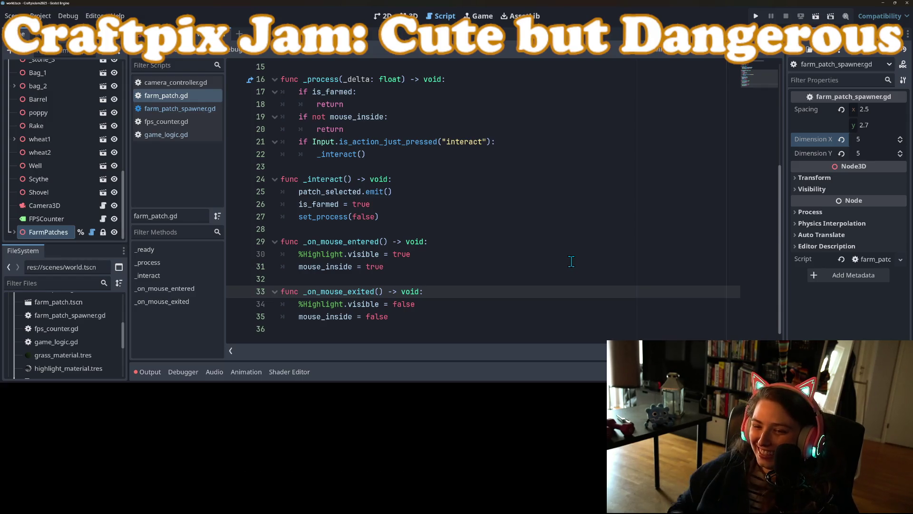
scroll(360, 235, up, 3)
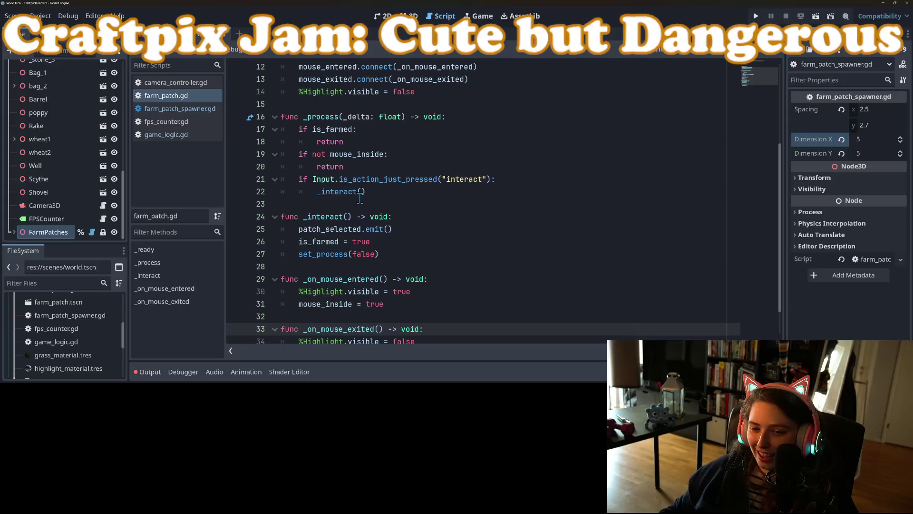
Delete the is_farmed check, the is_farmed = true line and the is_farmed declaration, then save.
drag(360, 219, 371, 196)
key(BackSpace)
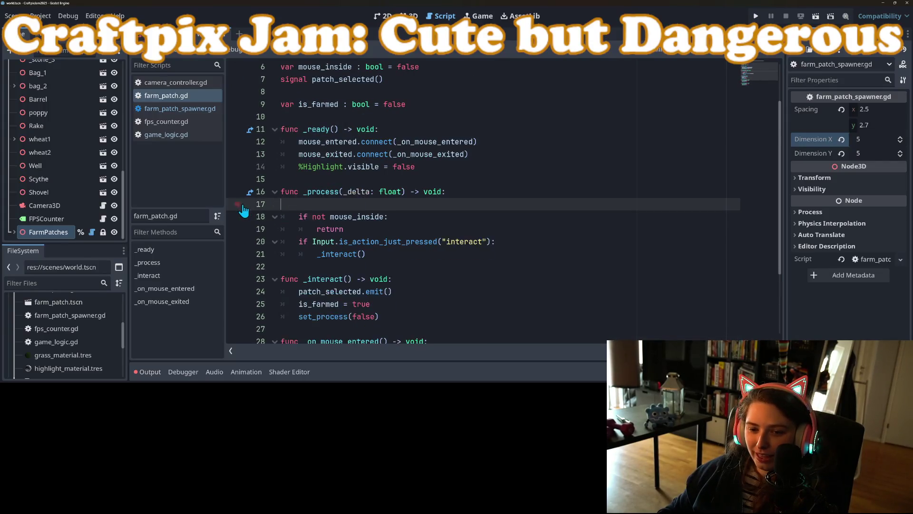
drag(380, 291, 285, 291)
key(BackSpace)
key(BackSpace)
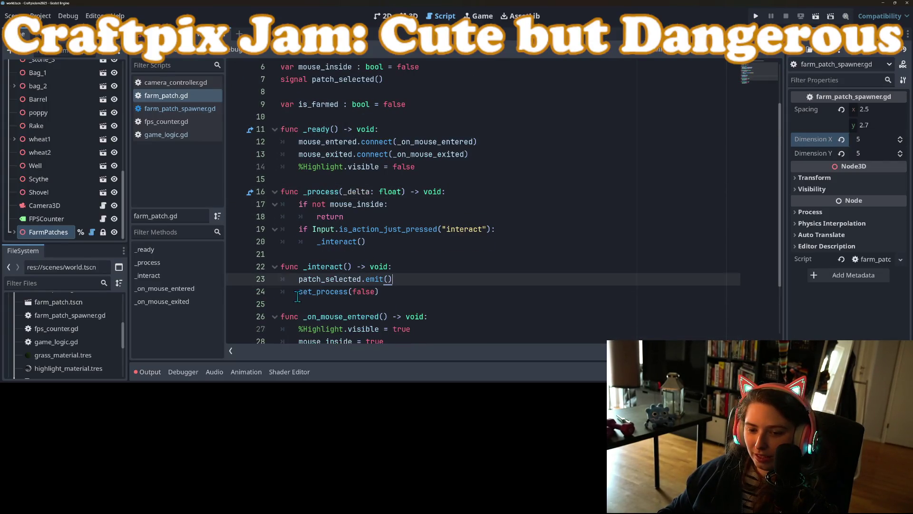
scroll(308, 296, up, 2)
mouse_move(408, 167)
mouse_down()
mouse_move(285, 168)
mouse_move(275, 156)
mouse_up()
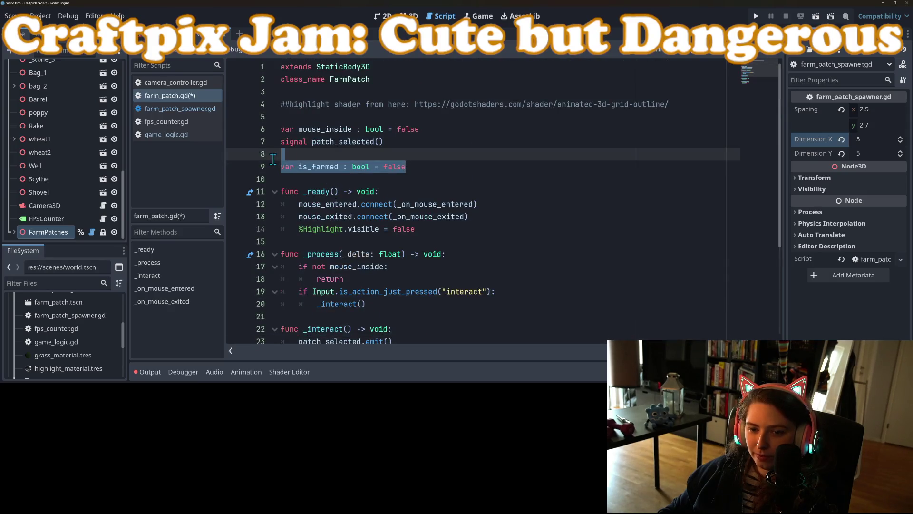
key(BackSpace)
key(BackSpace)
key(ctrl+s)
Save farm_patch.gd again and place the cursor near the end of the script.
scroll(427, 292, down, 3)
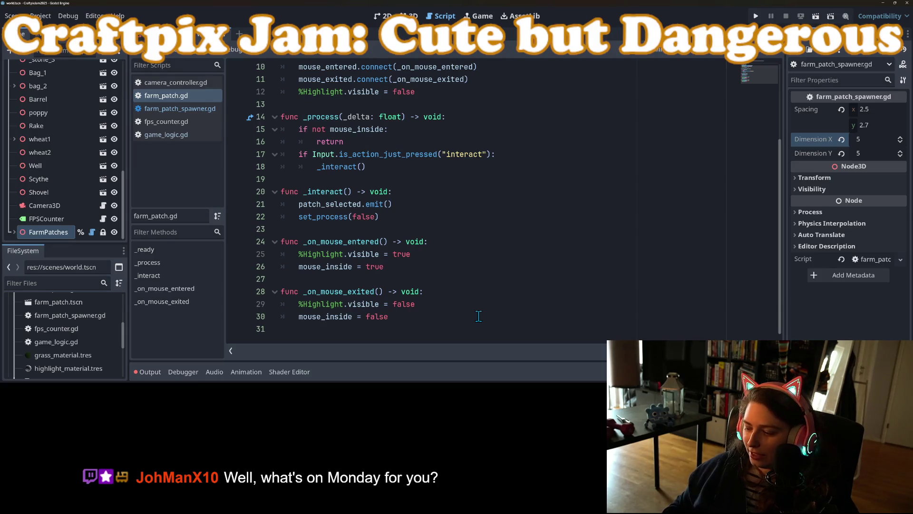
scroll(479, 316, up, 1)
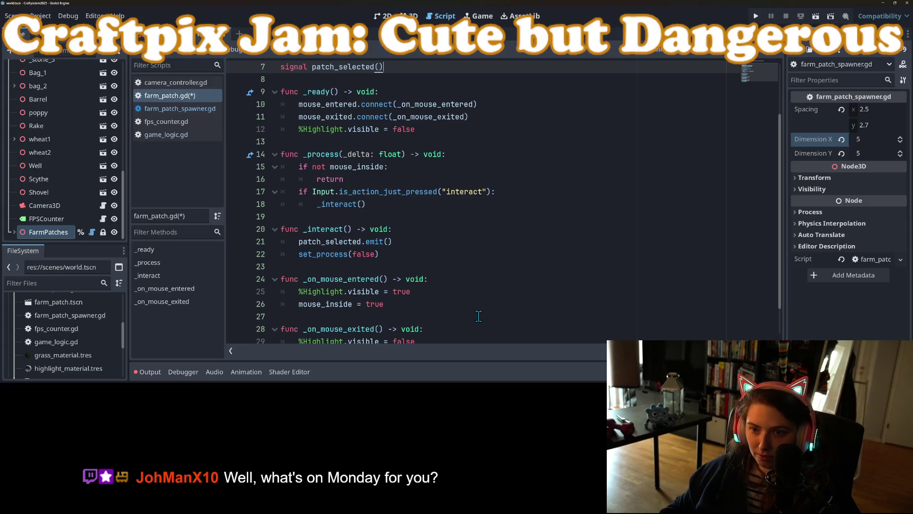
key(ctrl+s)
scroll(477, 316, down, 1)
click(475, 316)
click(470, 325)
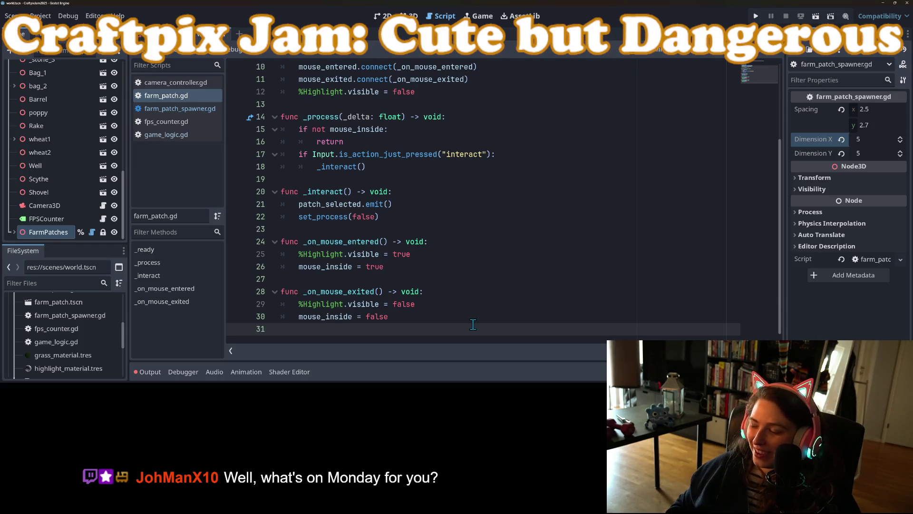
click(426, 304)
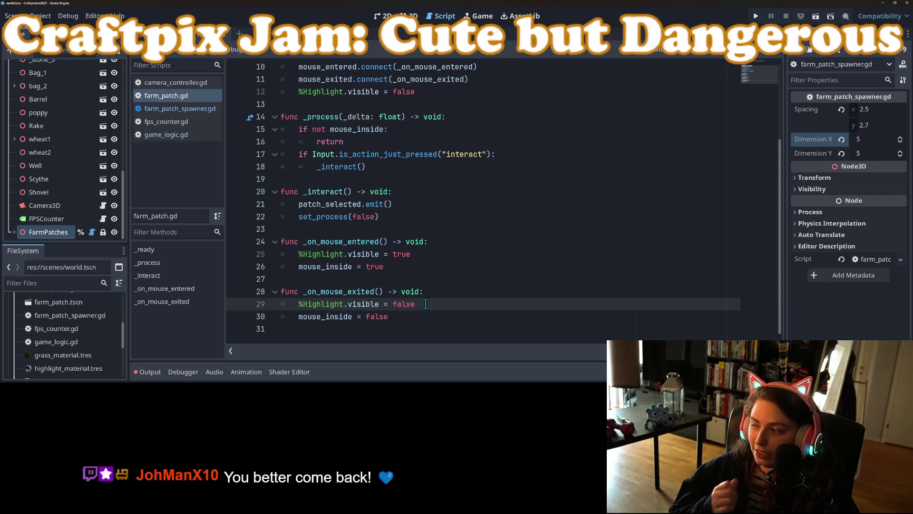
click(447, 295)
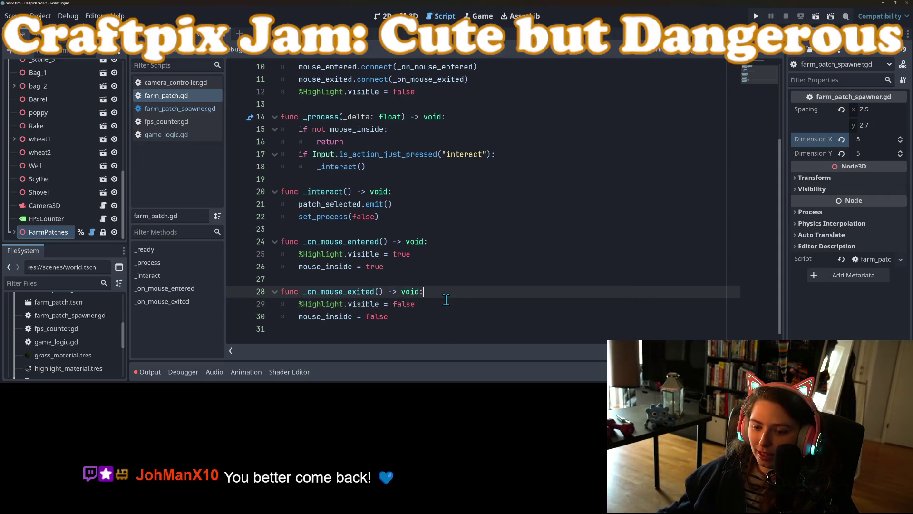
click(448, 303)
click(451, 316)
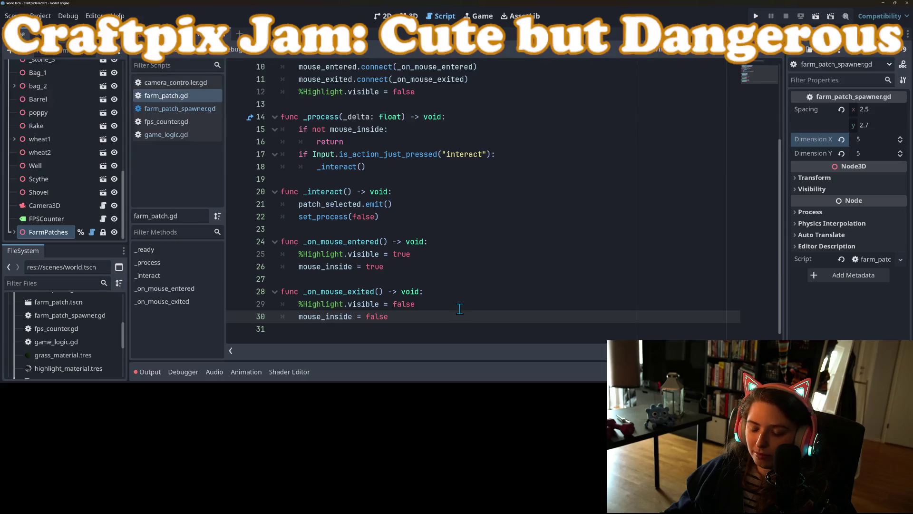
click(396, 291)
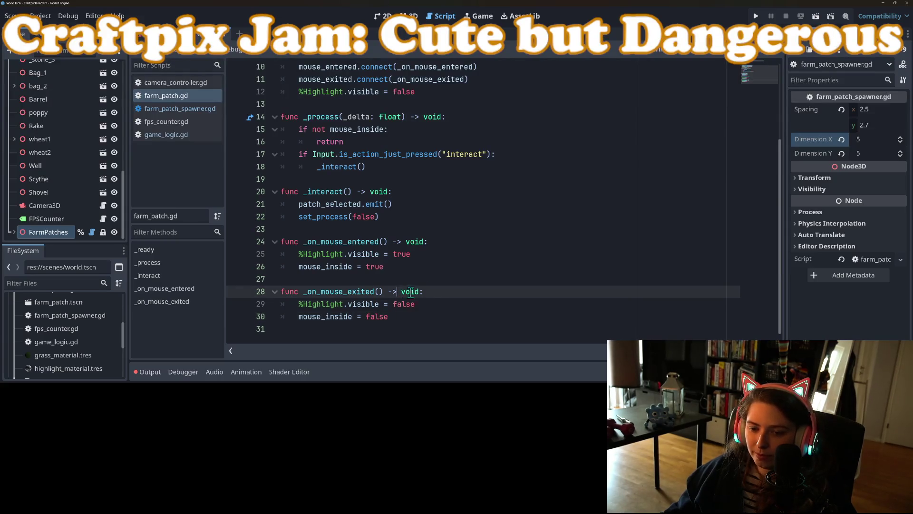
Review farm_patch.gd's _on_mouse_exited, patch_selected signal and FarmPatch class name.
click(442, 305)
click(426, 318)
click(448, 307)
scroll(449, 316, up, 2)
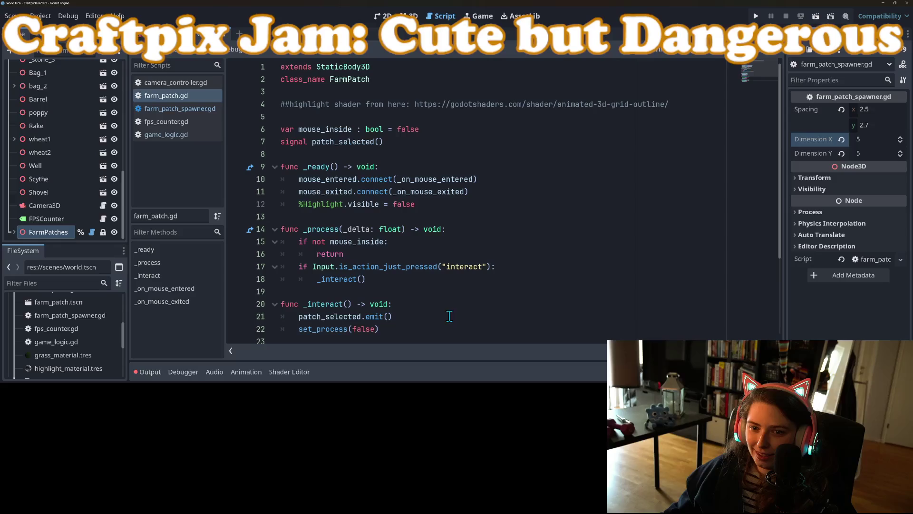
click(337, 152)
double_click(337, 141)
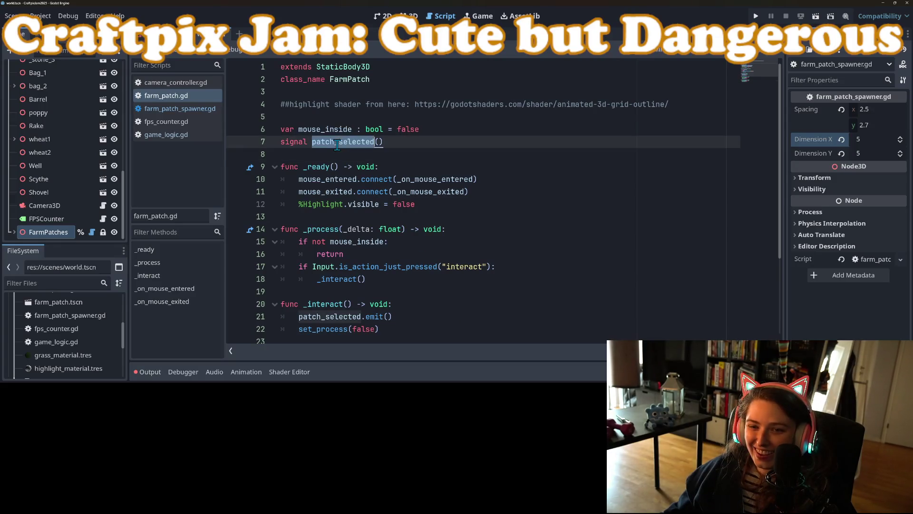
double_click(347, 79)
In farm_patch_spawner.gd, jump to the patch_interacted signal declaration and back, then return to game_logic.gd.
click(183, 111)
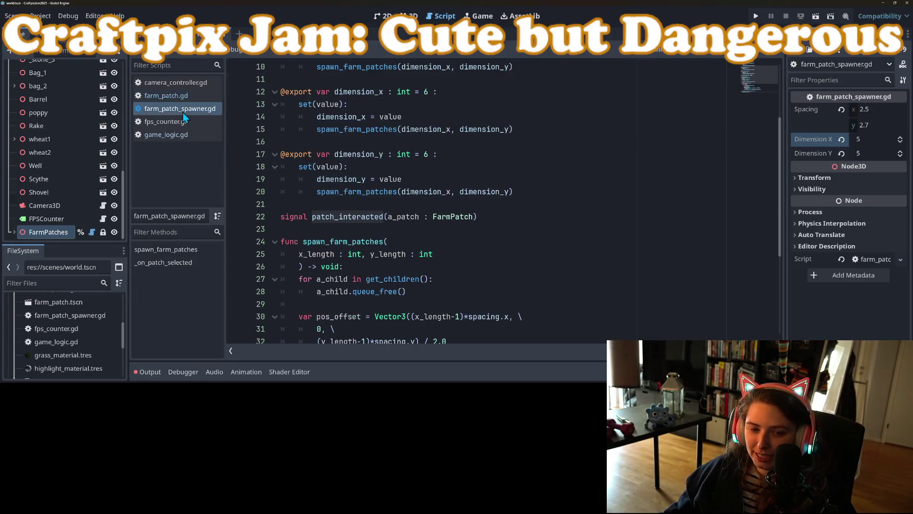
scroll(382, 219, down, 4)
double_click(354, 318)
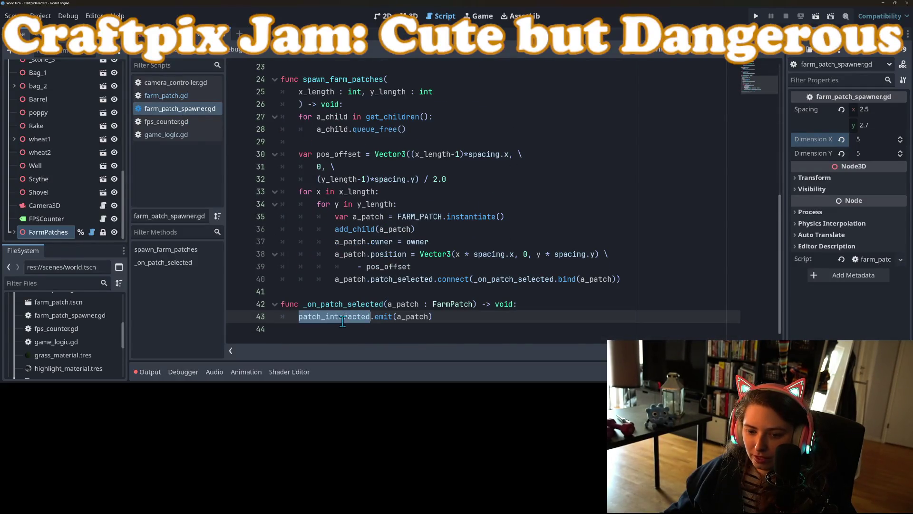
double_click(348, 319)
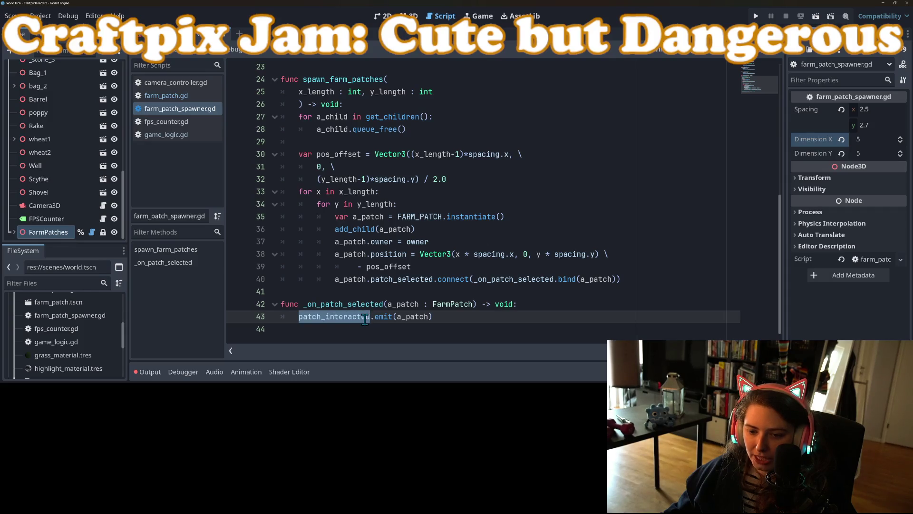
ctrl+click(350, 318)
key(alt+Left)
ctrl+click(361, 318)
scroll(364, 318, up, 1)
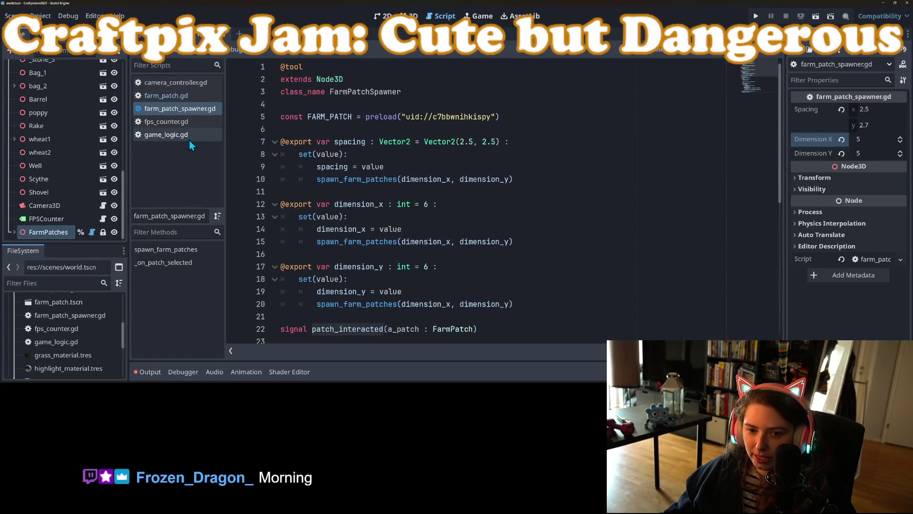
key(alt+Left)
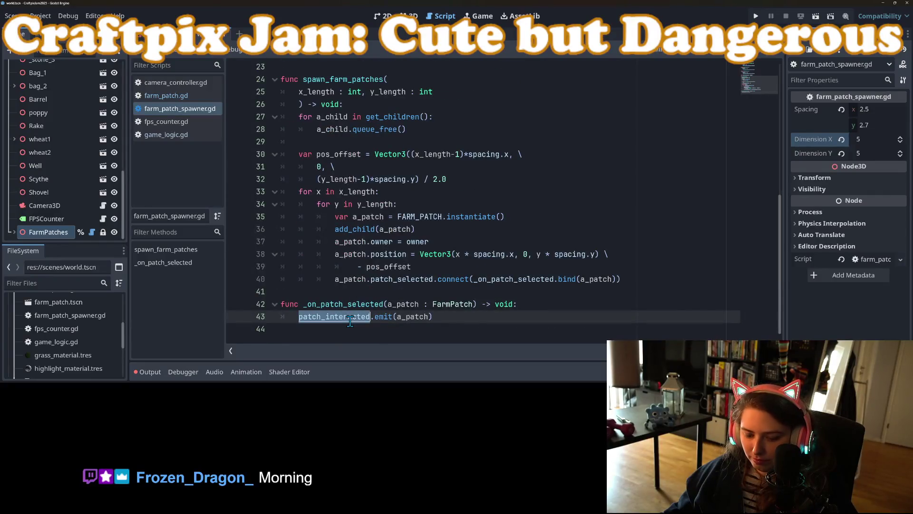
click(184, 99)
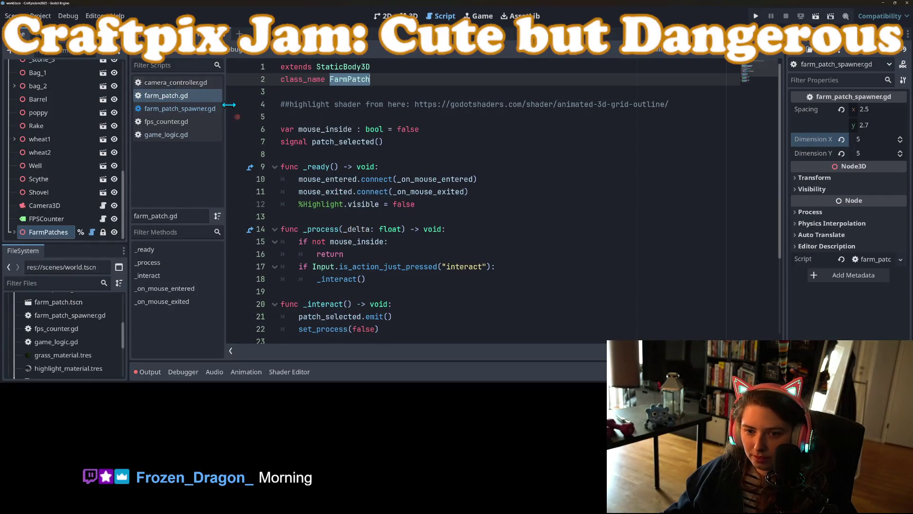
click(182, 135)
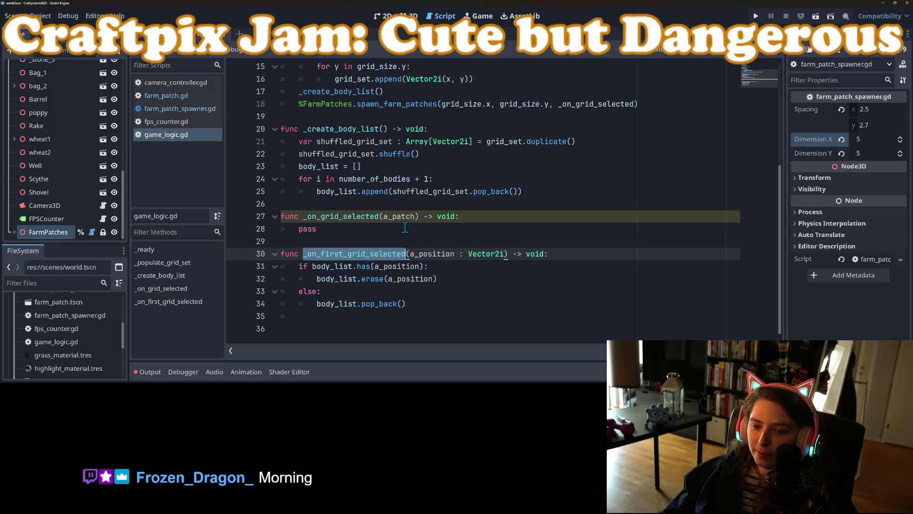
Drop the spawn call's callback argument and add %FarmPatches.patch_interacted.connect(_on_first_grid_selected), then save.
double_click(366, 218)
scroll(518, 198, up, 3)
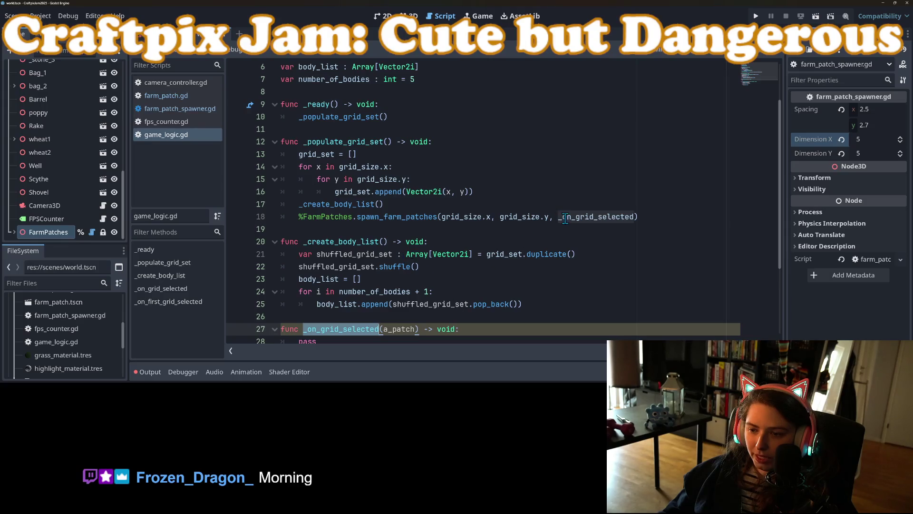
double_click(584, 217)
key(BackSpace)
key(BackSpace)
key(BackSpace)
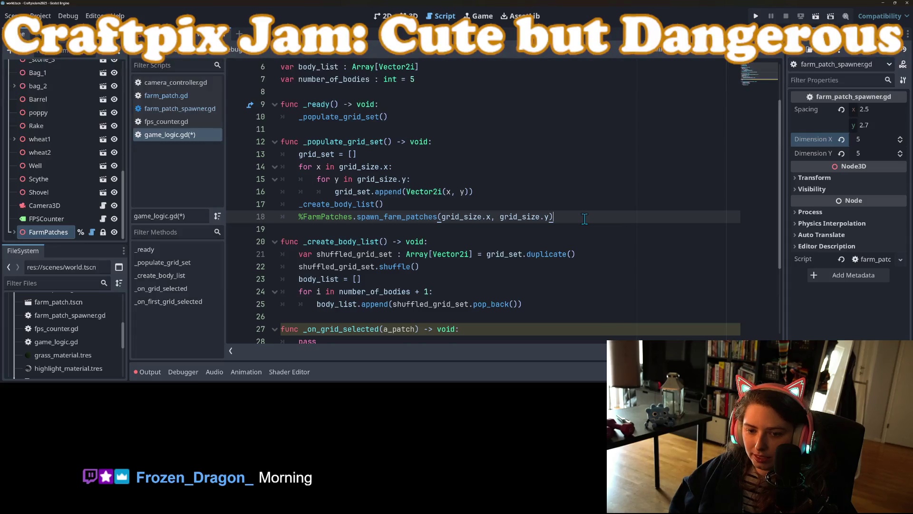
key(Return)
text(%Fa)
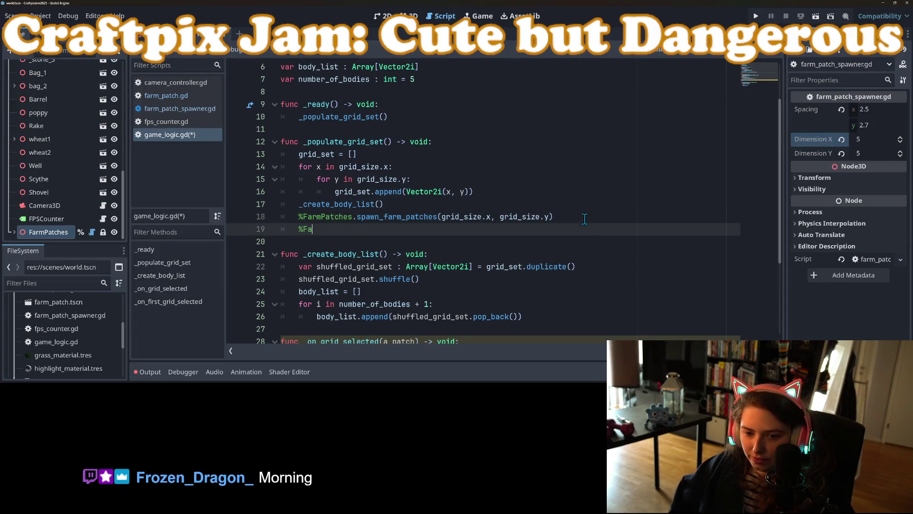
key(Return)
text(.)
text(.conne)
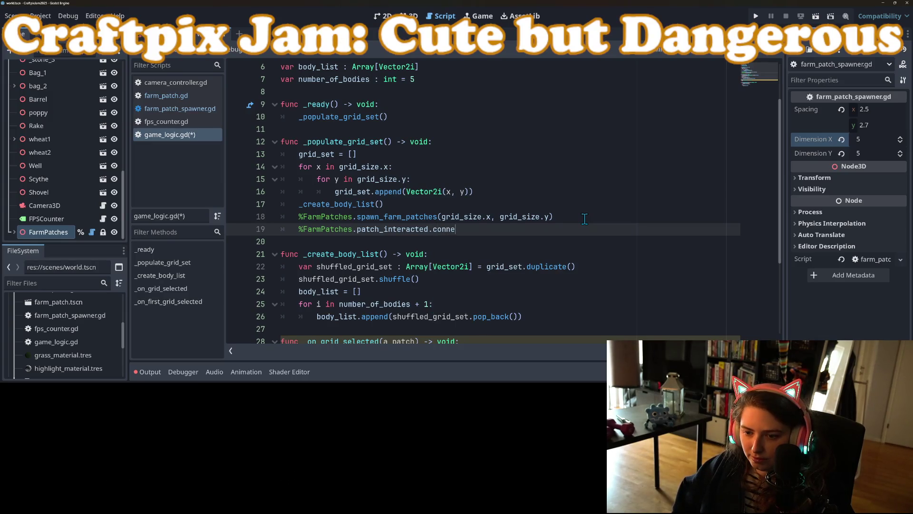
text(ct(_)
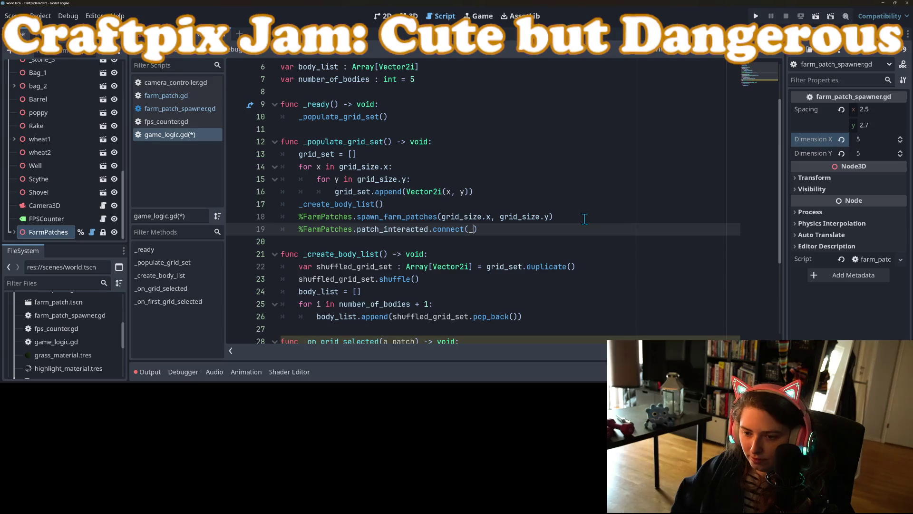
text(on)
key(Return)
key(BackSpace)
key(ctrl+s)
Copy the connect statement into _on_first_grid_selected and change its callback to _on_grid_selected.
scroll(438, 270, down, 3)
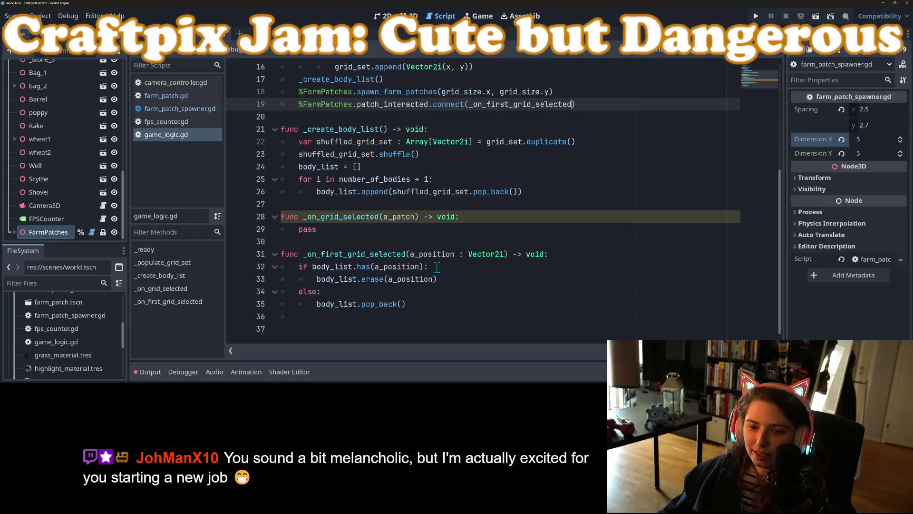
click(354, 291)
click(421, 306)
click(419, 328)
click(426, 315)
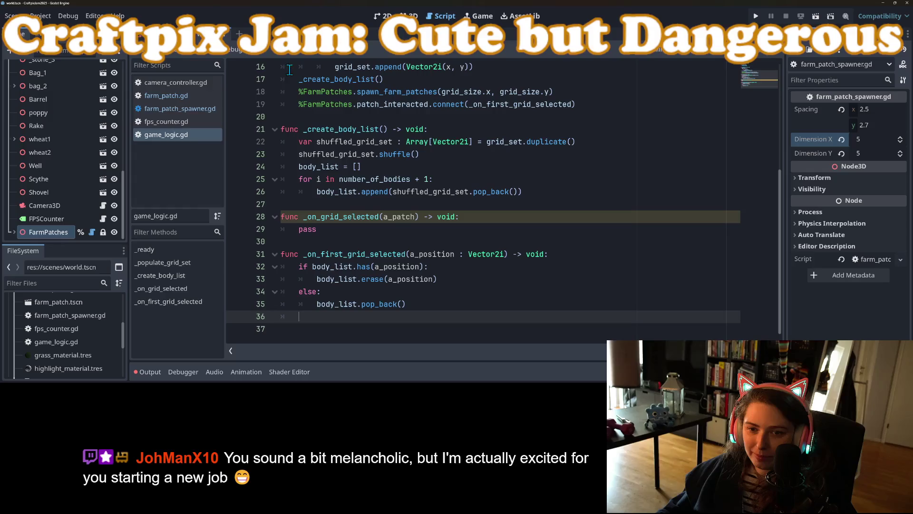
drag(298, 105, 630, 110)
key(ctrl+c)
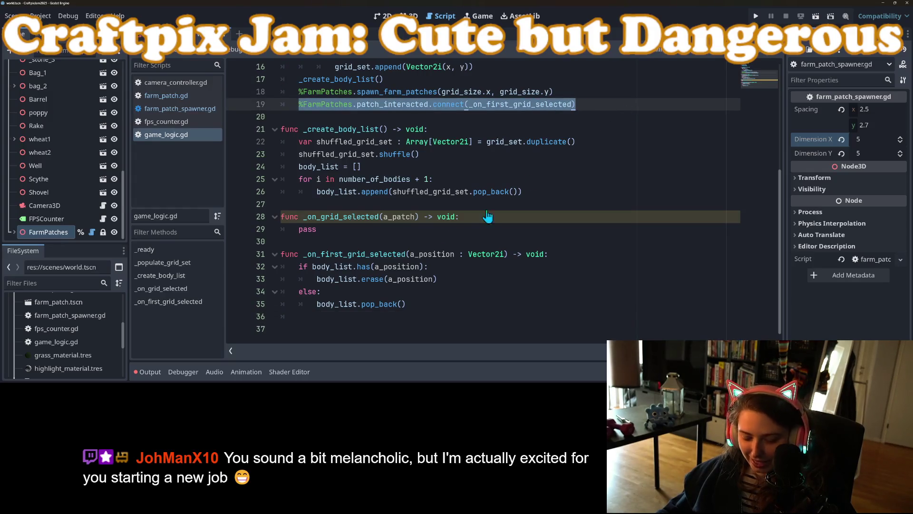
click(338, 318)
key(Return)
key(ctrl+v)
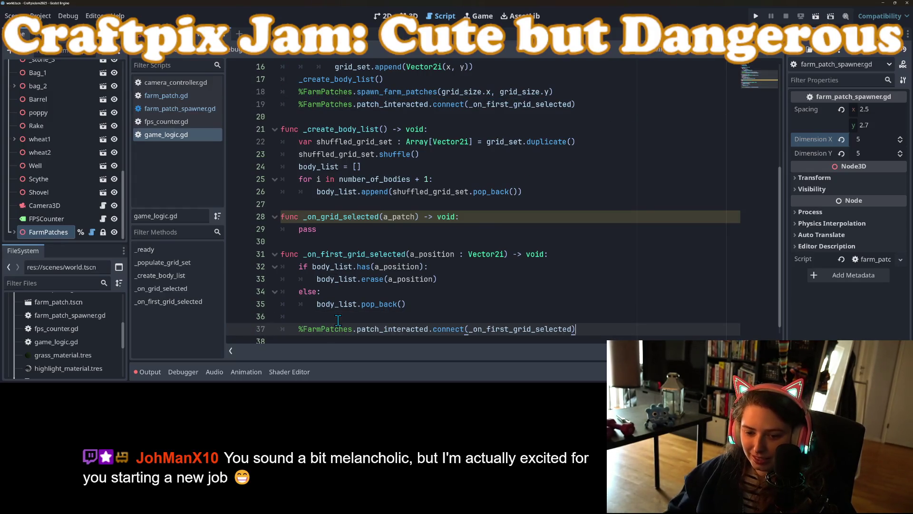
drag(509, 330, 483, 337)
key(BackSpace)
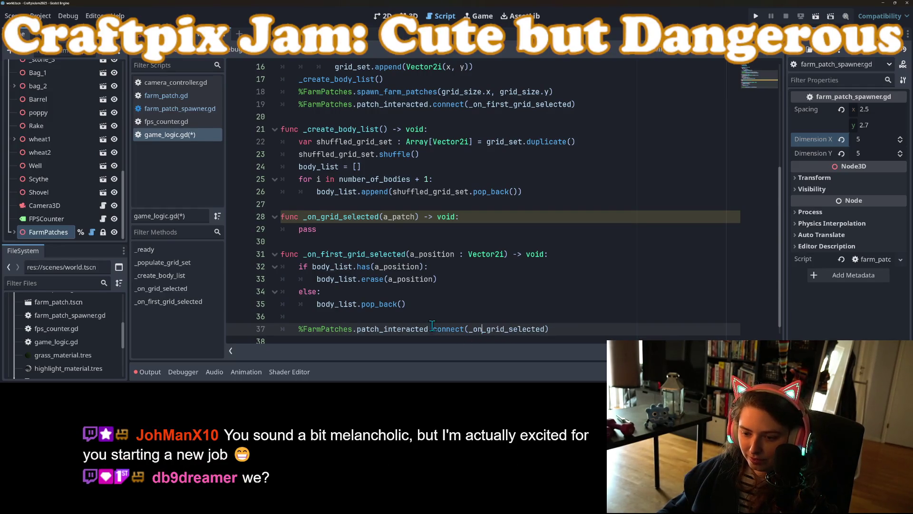
Paste a second copy of the connect line and begin turning it into a disconnect call, then save.
click(434, 320)
key(ctrl+v)
click(434, 317)
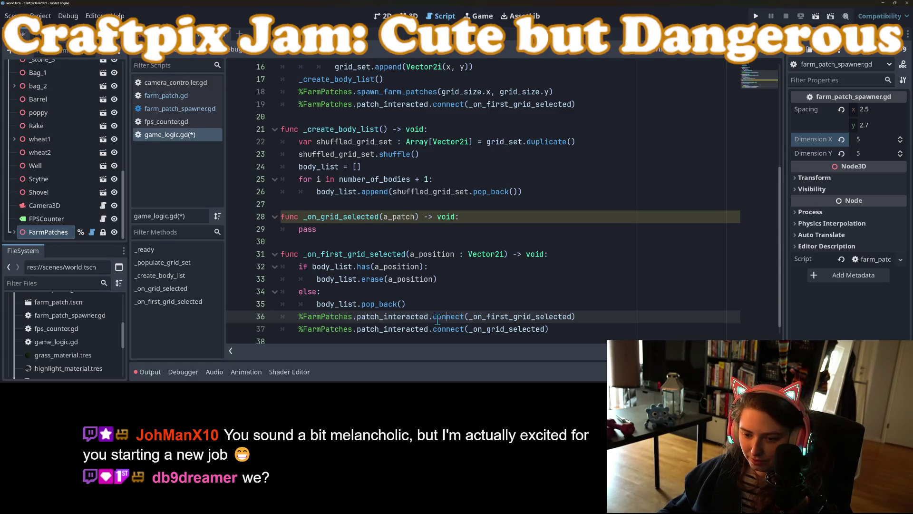
text(dis)
key(ctrl+s)
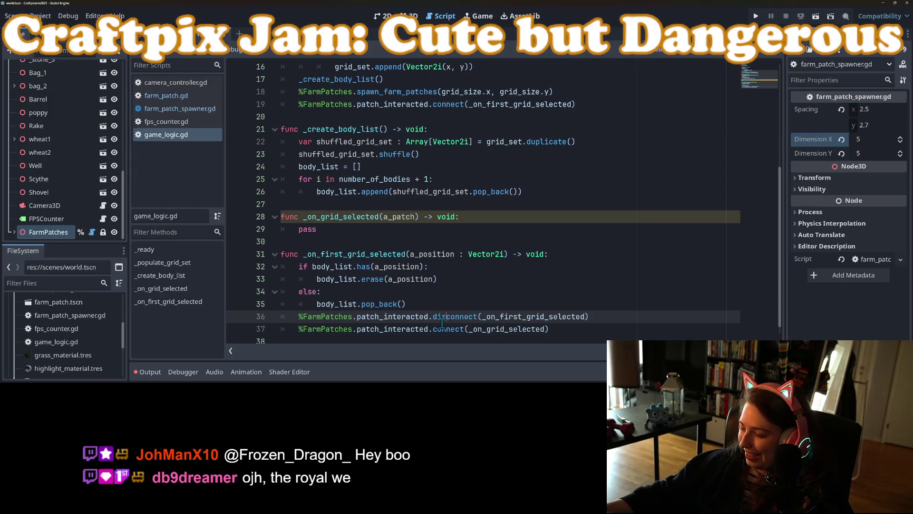
Scroll down game_logic.gd to review the finished disconnect and connect lines.
scroll(439, 309, down, 1)
Add an _on_grid_selected() call on line 38 and type _on_grid_selected's a_patch parameter as FarmPatch.
double_click(341, 204)
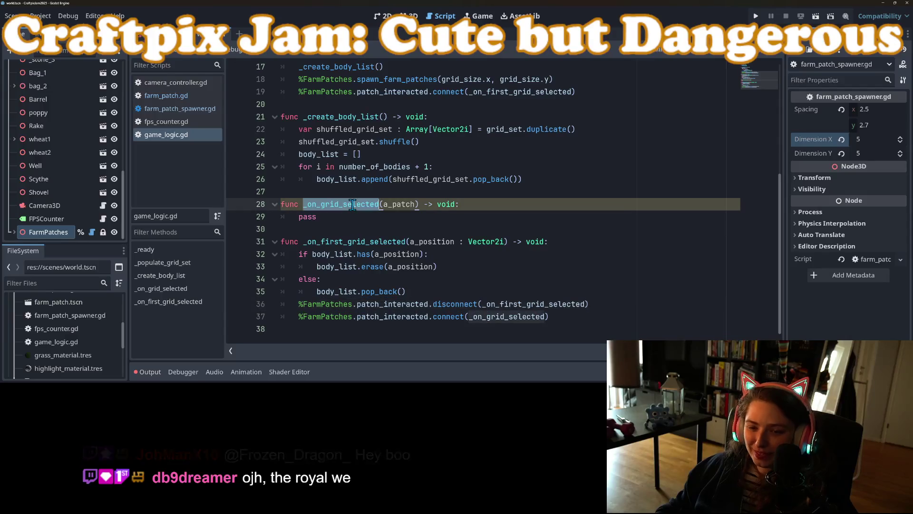
click(402, 326)
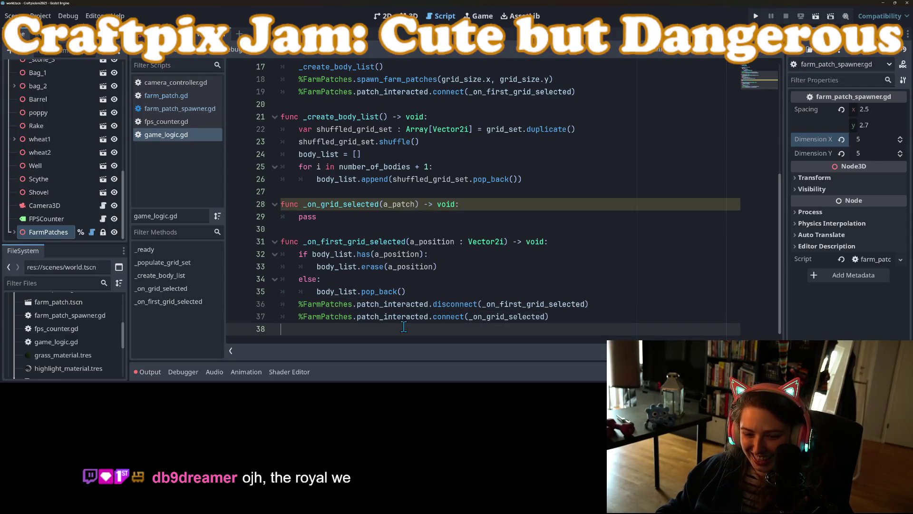
text(_on_grid_selected())
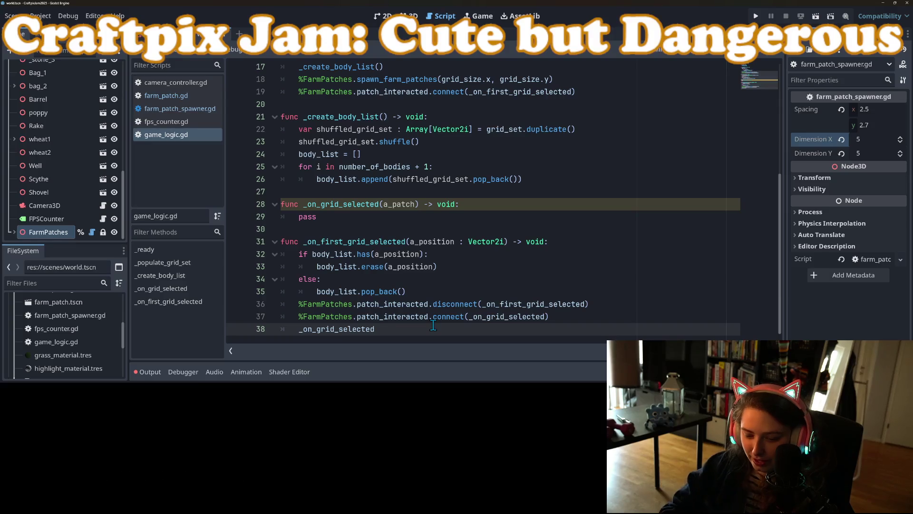
double_click(401, 204)
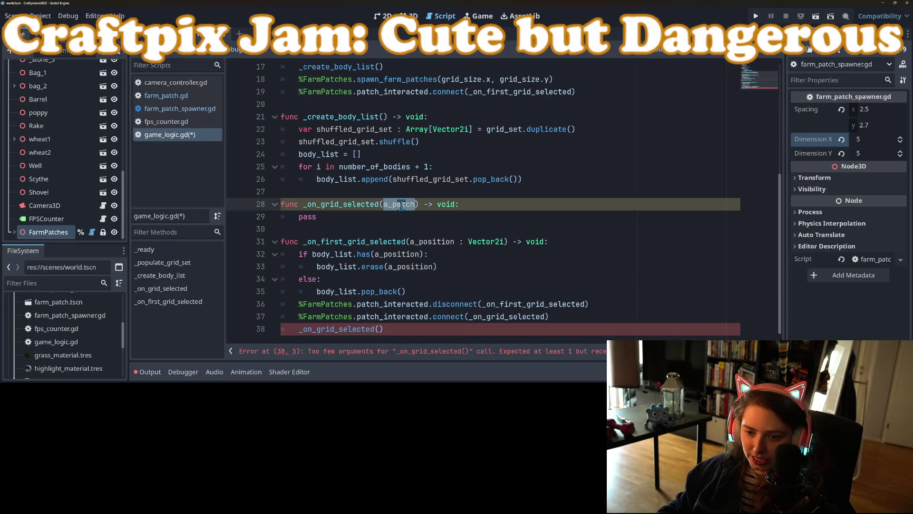
click(414, 204)
text(: F)
key(BackSpace)
text(F)
key(Return)
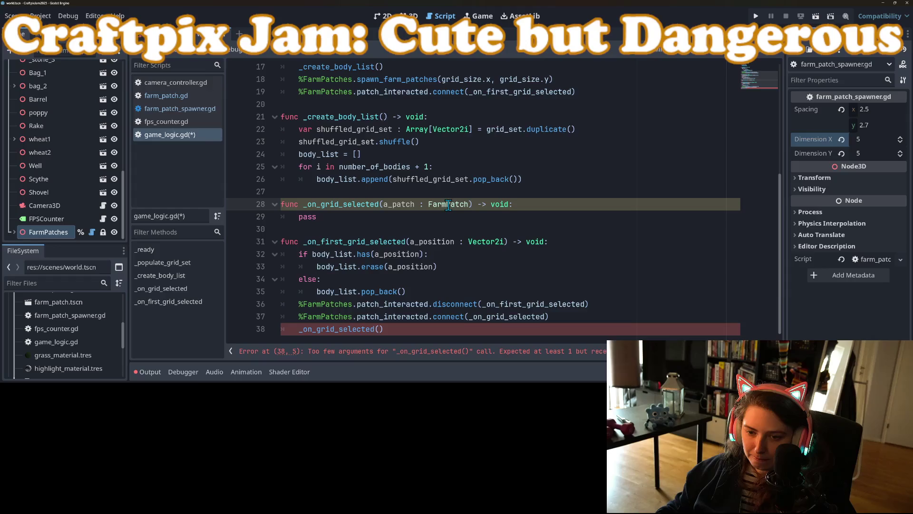
Replace _on_first_grid_selected's a_position : Vector2i with a_patch : FarmPatch and pass a_patch to _on_grid_selected.
drag(384, 204, 469, 206)
key(ctrl+c)
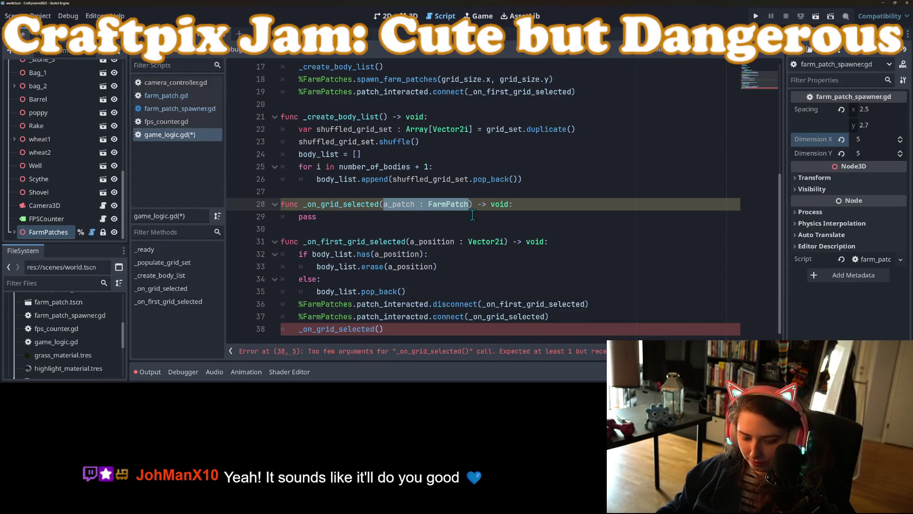
drag(410, 242, 507, 241)
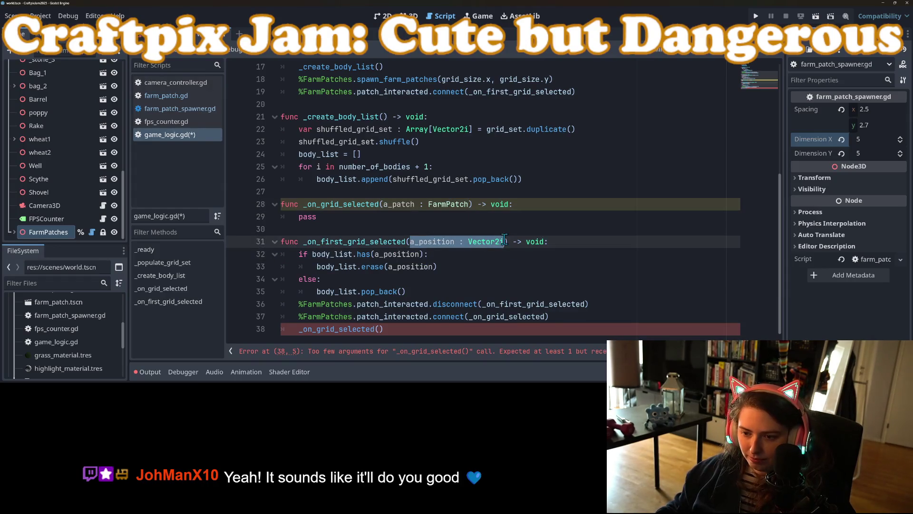
key(ctrl+v)
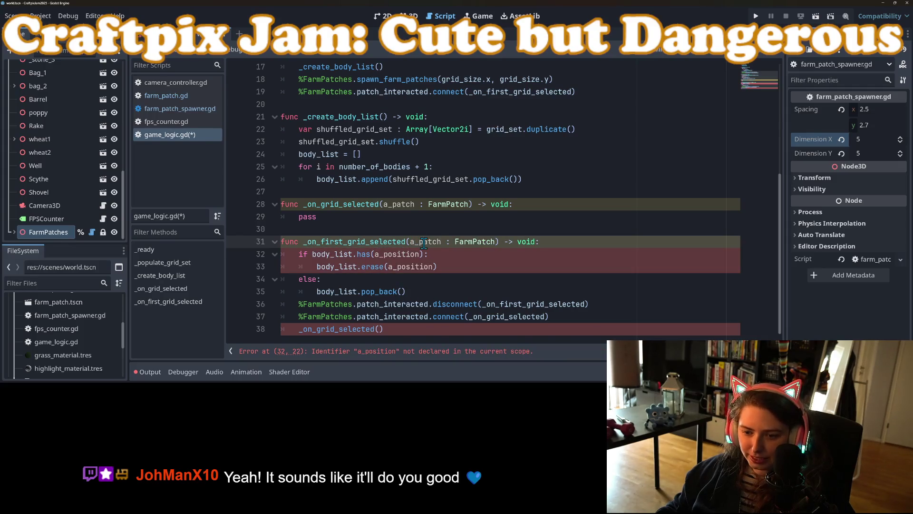
double_click(421, 242)
key(ctrl+c)
click(380, 328)
key(ctrl+v)
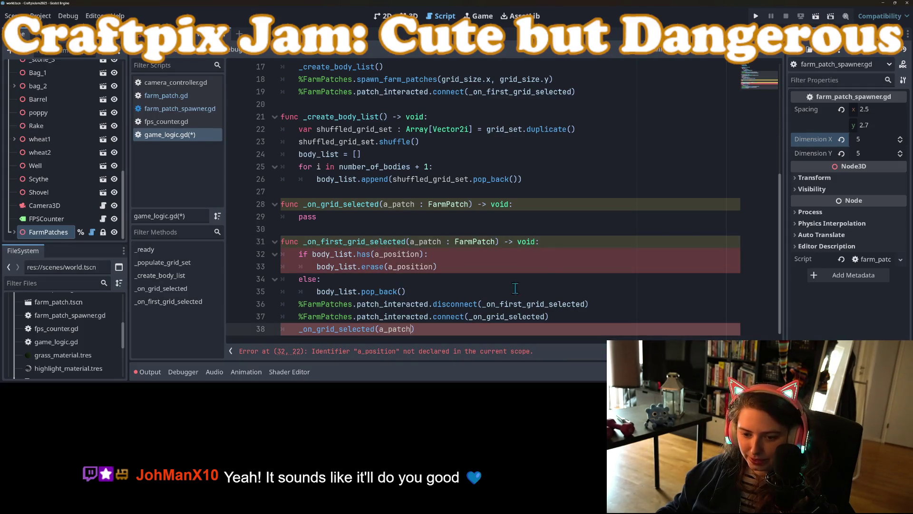
Use a_patch.grid_position in the has and erase checks, then save game_logic.gd.
click(570, 242)
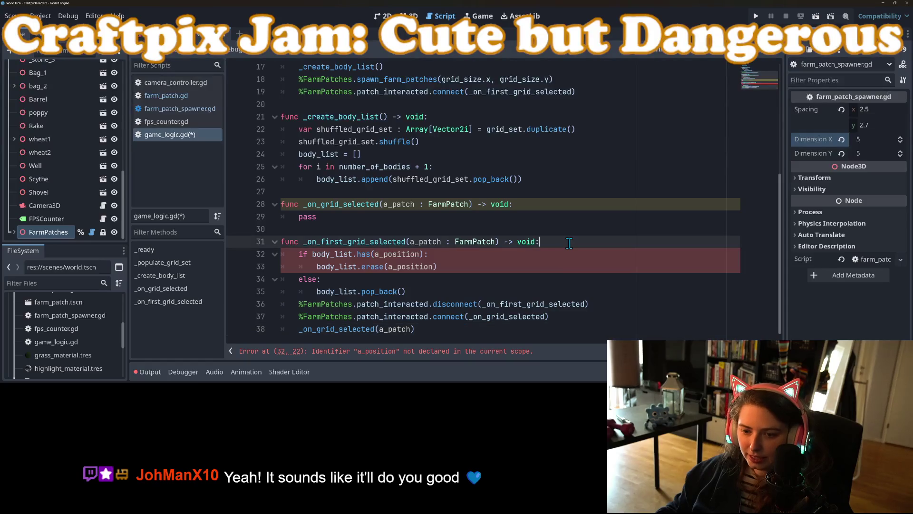
double_click(419, 241)
drag(383, 256, 375, 257)
text(a_patch.grid_p)
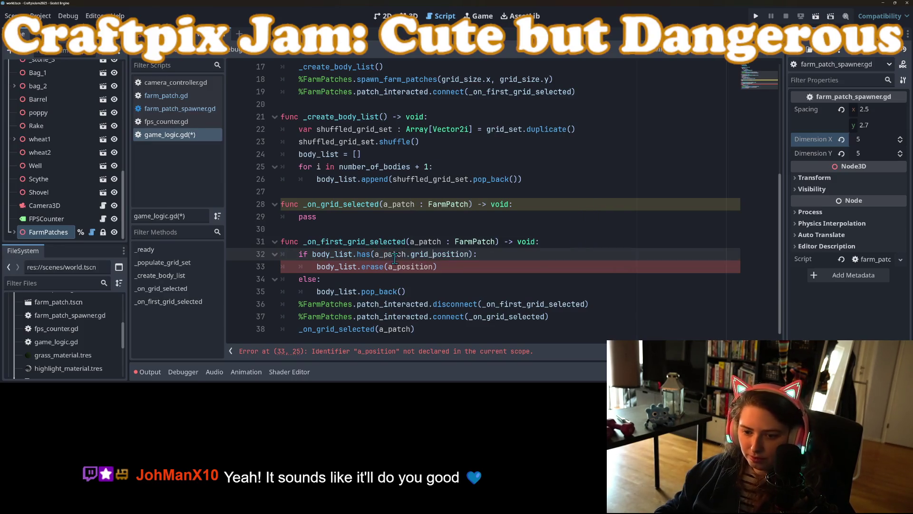
drag(374, 257, 468, 255)
key(ctrl+c)
double_click(407, 267)
key(ctrl+v)
key(ctrl+s)
click(167, 95)
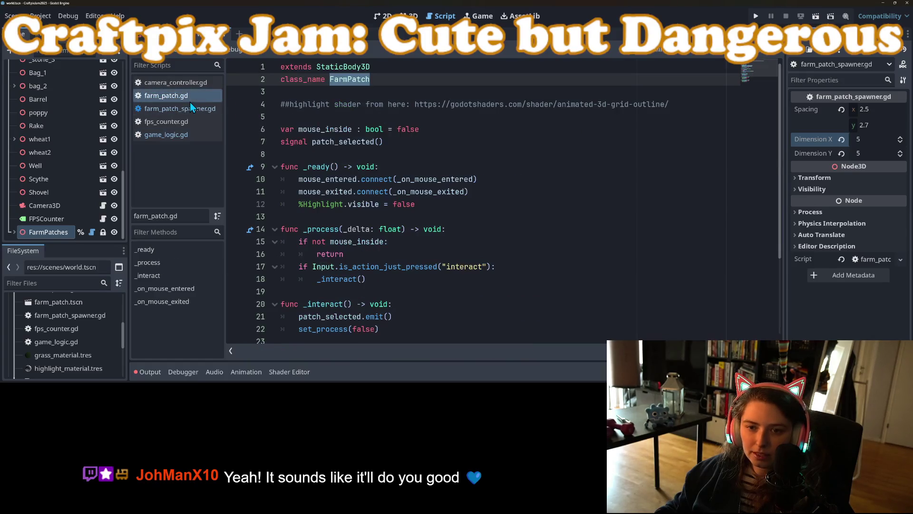
Add 'var grid_position : Vector2i' to farm_patch.gd below the highlight shader comment.
click(379, 91)
click(364, 117)
key(Return)
key(Up)
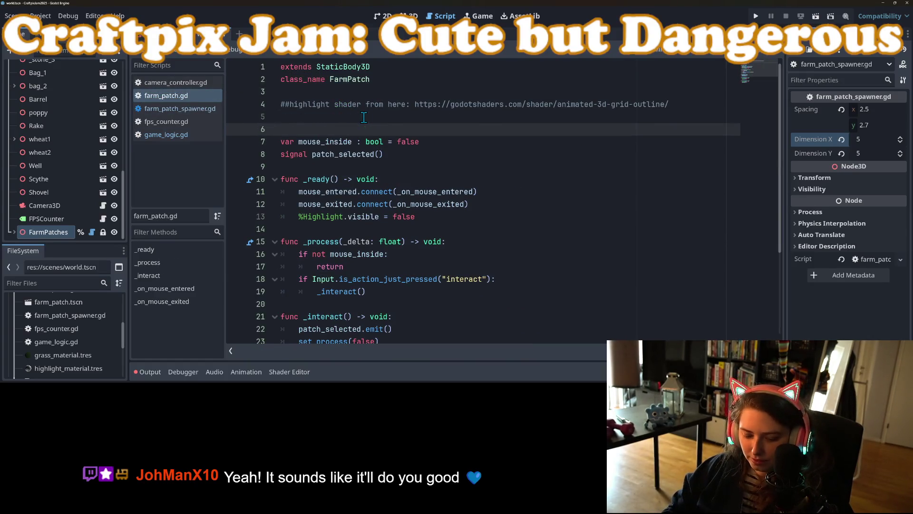
text(var grid_position : Vec)
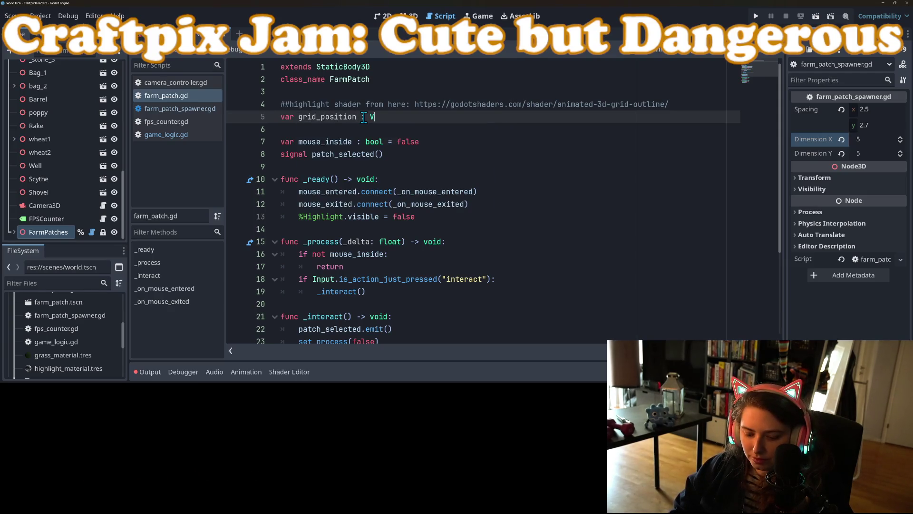
text(tor2i)
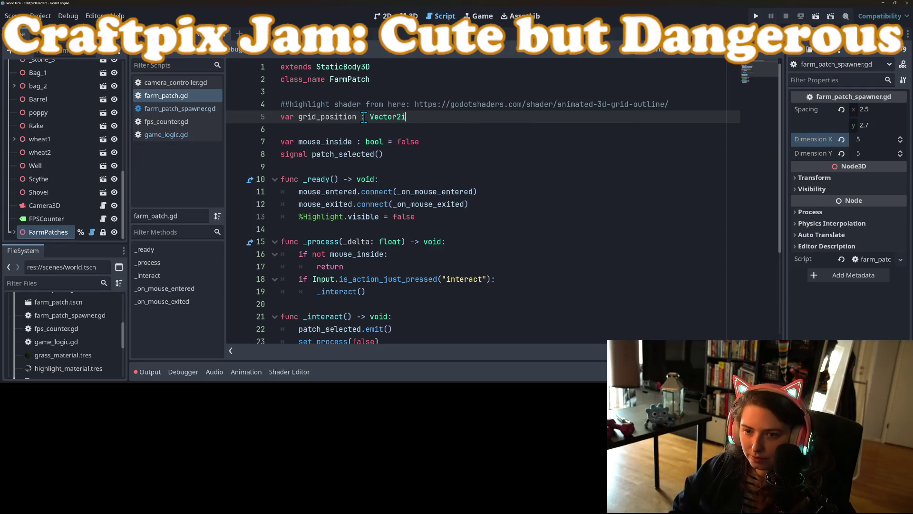
double_click(347, 118)
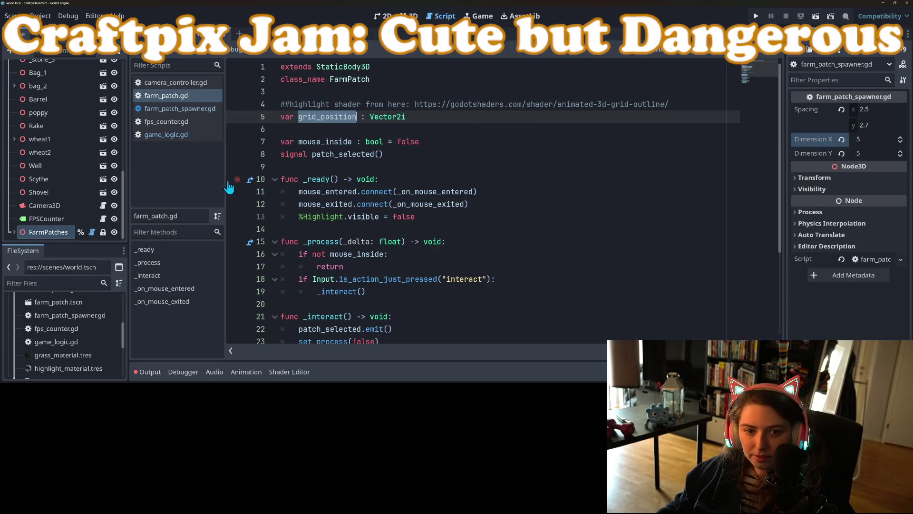
In farm_patch_spawner.gd, try a grid_position line after the owner assignment, then discard it.
click(189, 107)
click(425, 283)
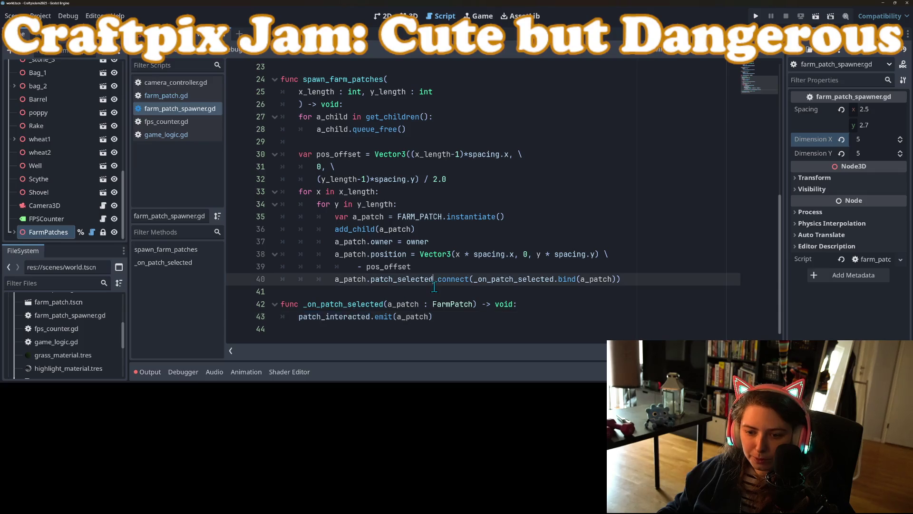
click(470, 269)
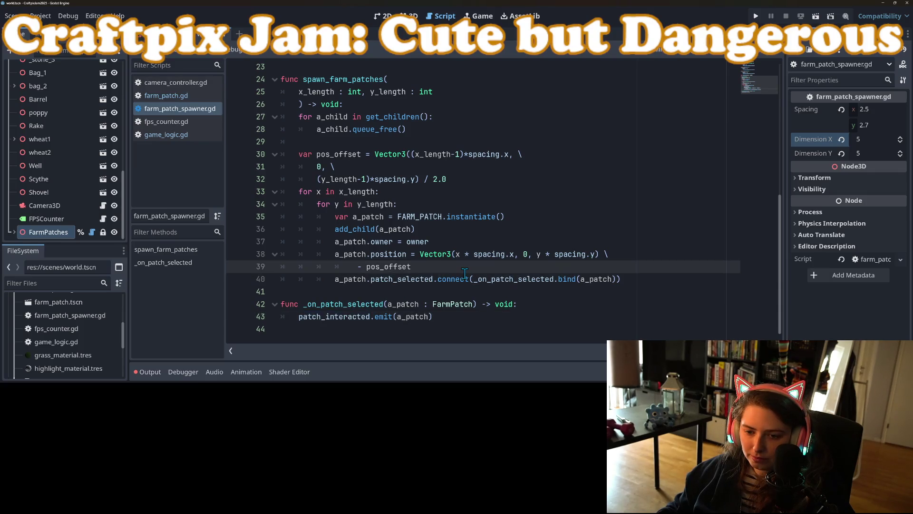
click(464, 245)
key(Return)
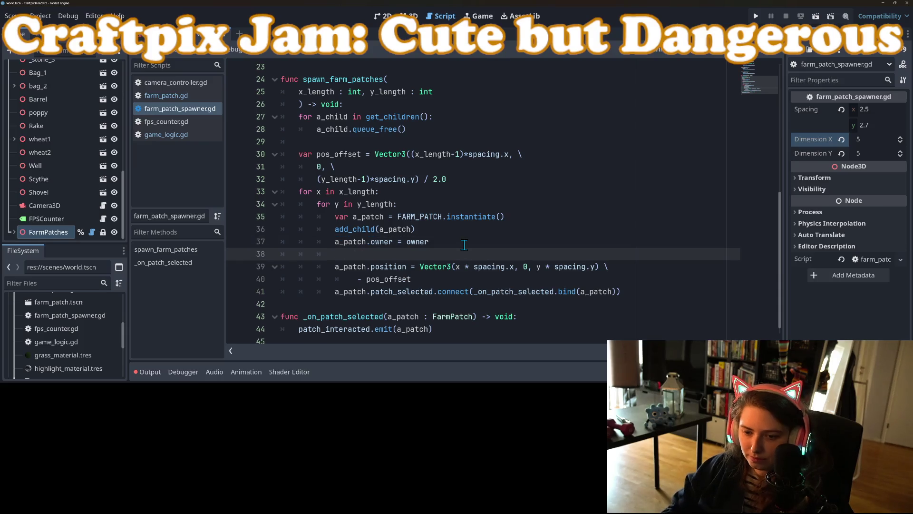
text(a_patch.gri)
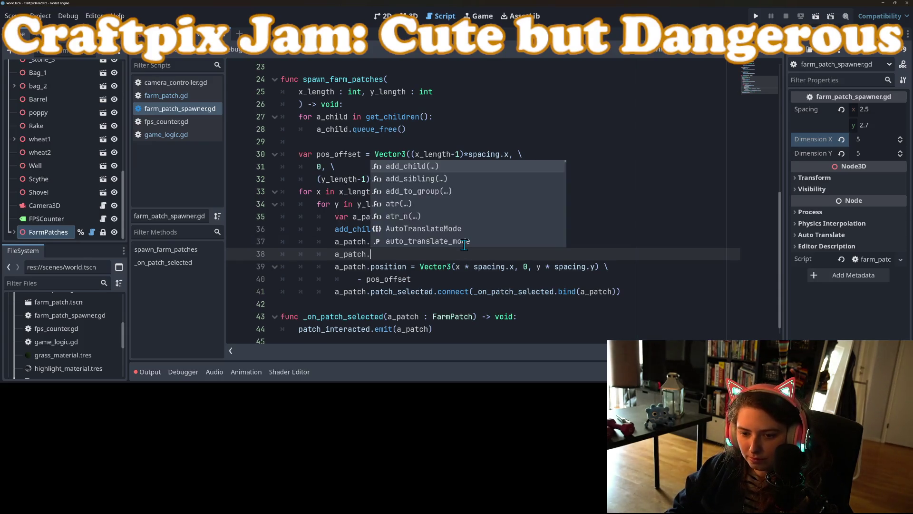
key(BackSpace)
key(BackSpace)
key(BackSpace)
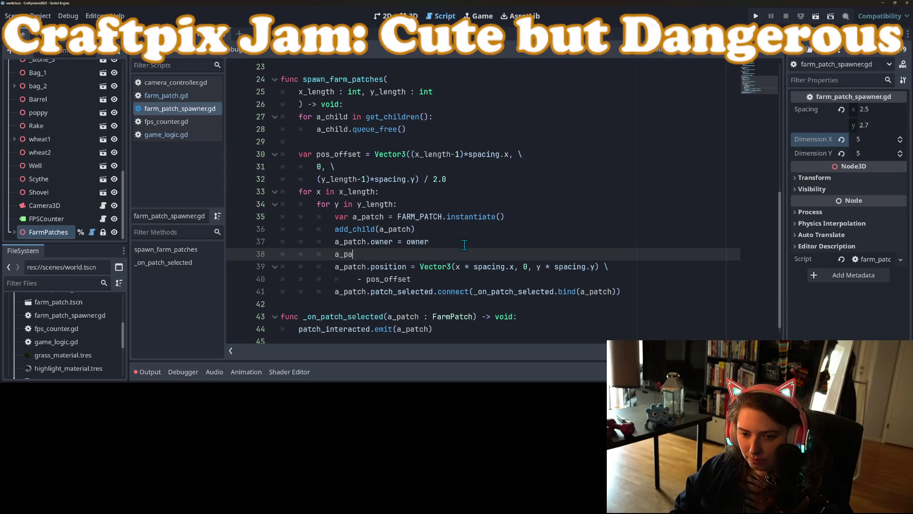
key(BackSpace)
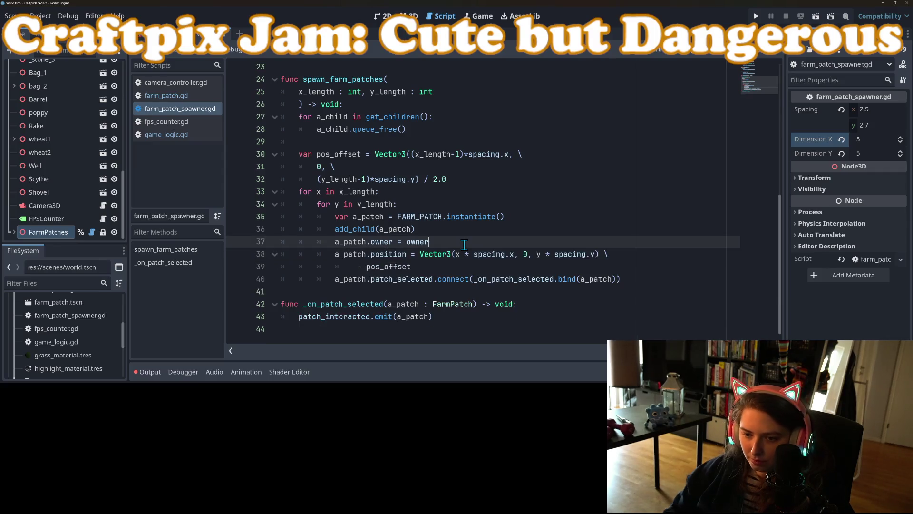
Add 'a_patch.grid_position = Vector2i(x, y)' right after instantiate() and save the spawner script.
click(523, 214)
key(Return)
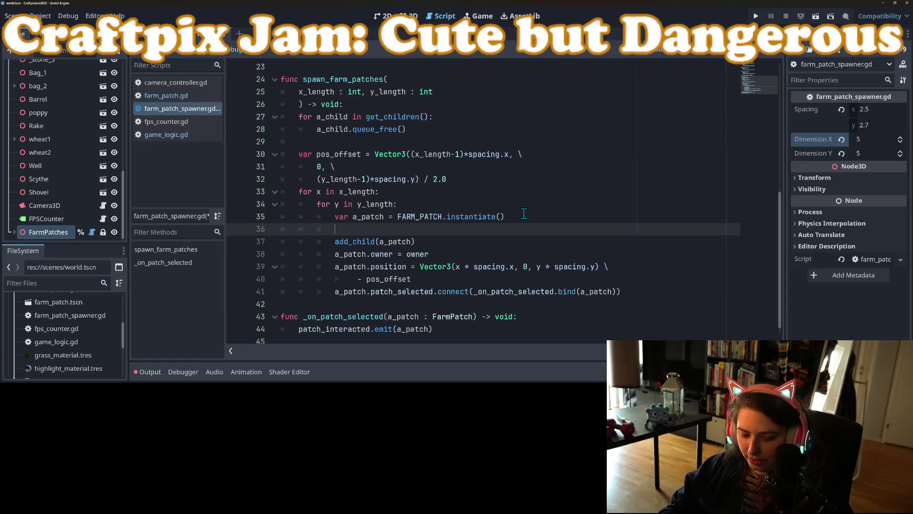
text(a_patch.)
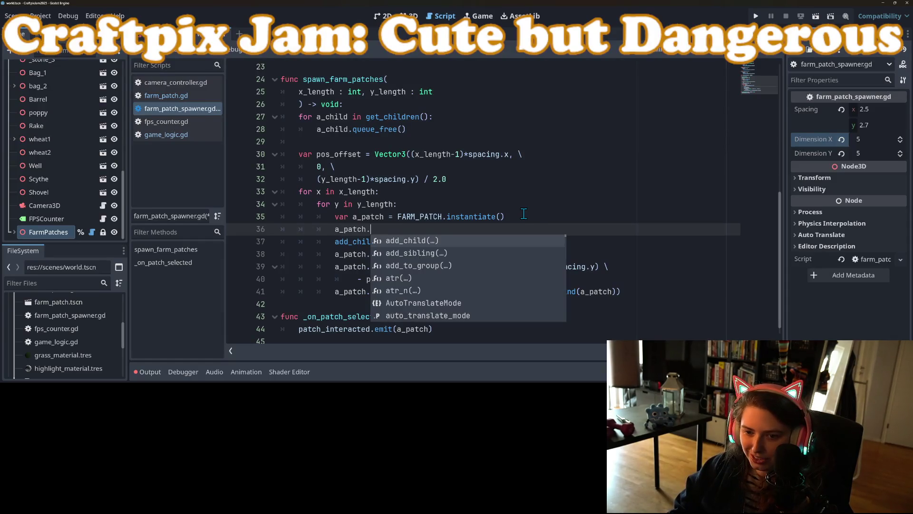
text(grid_)
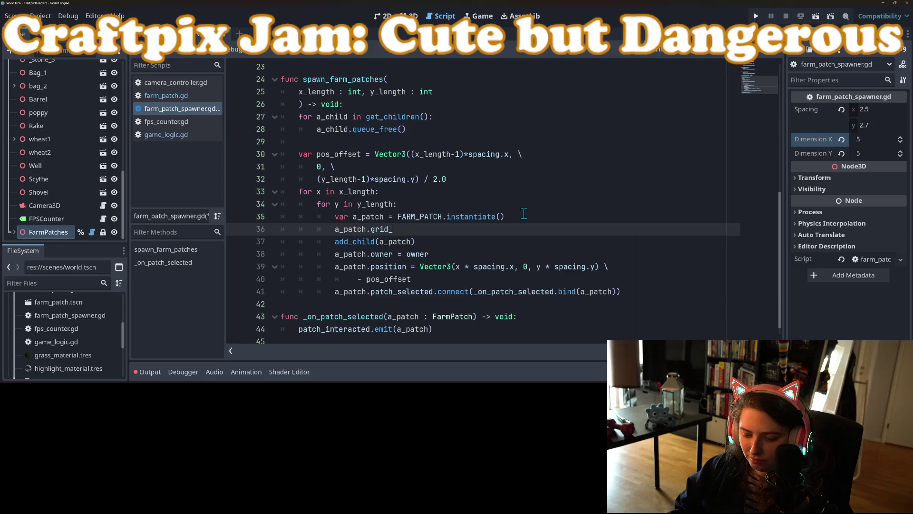
text(posiotion)
key(BackSpace)
key(BackSpace)
key(BackSpace)
text(tion = )
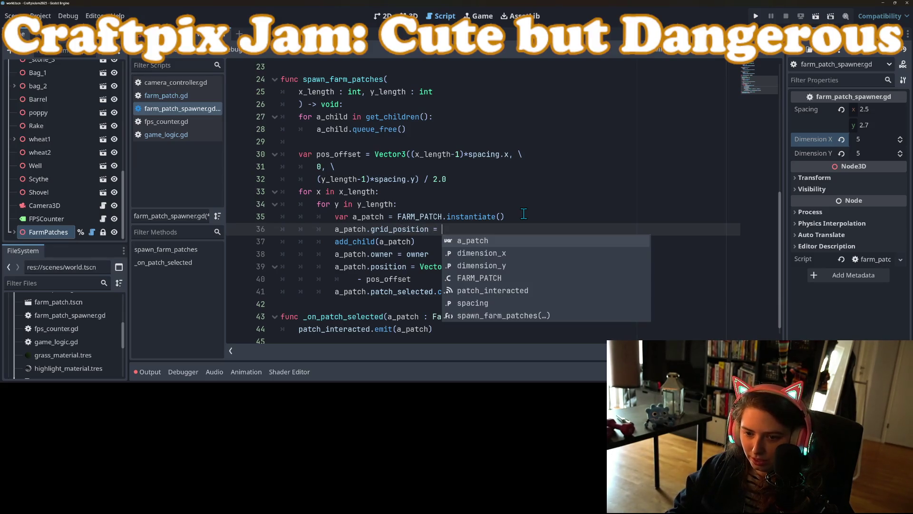
text(Vec)
key(Down)
key(Return)
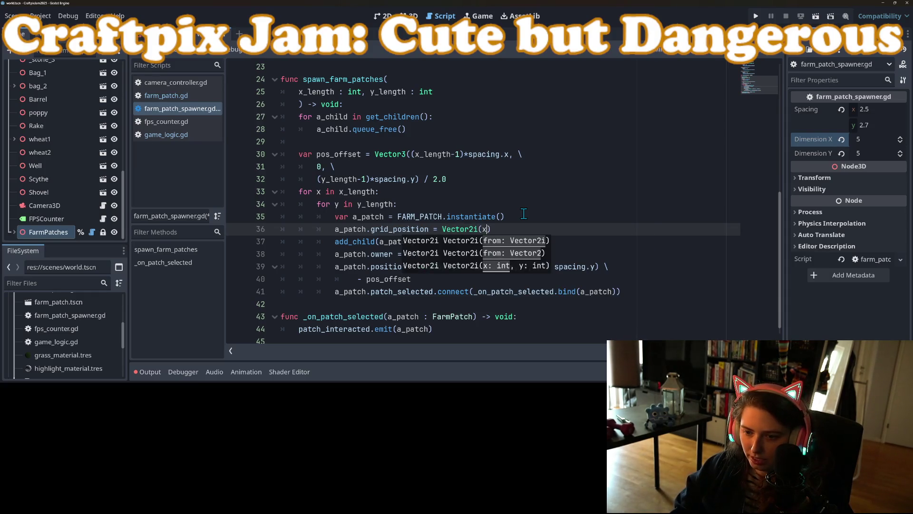
text(, y)
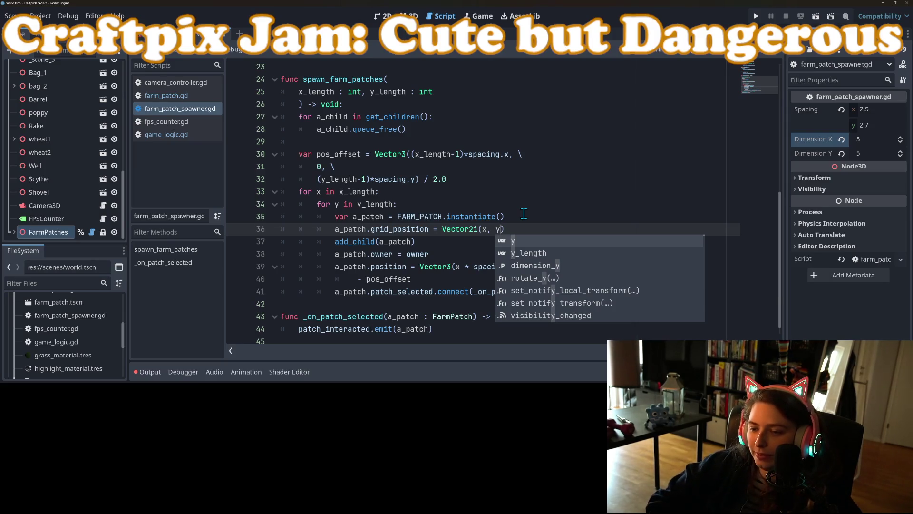
key(ctrl+s)
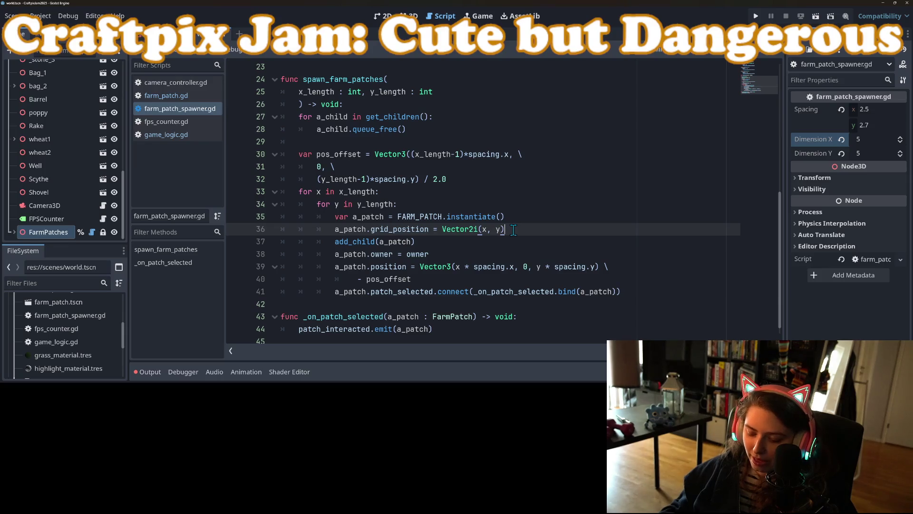
click(541, 254)
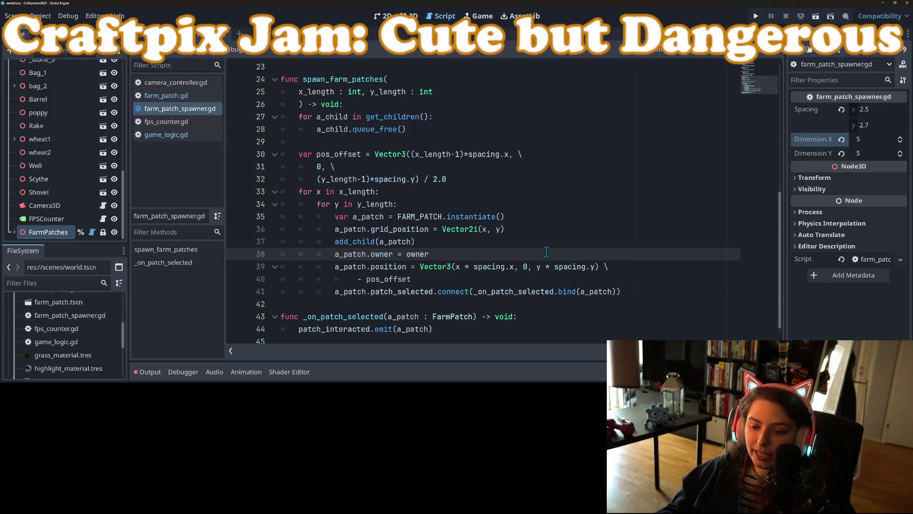
Review the spawn loop and add_child code in farm_patch_spawner.gd.
scroll(545, 257, down, 1)
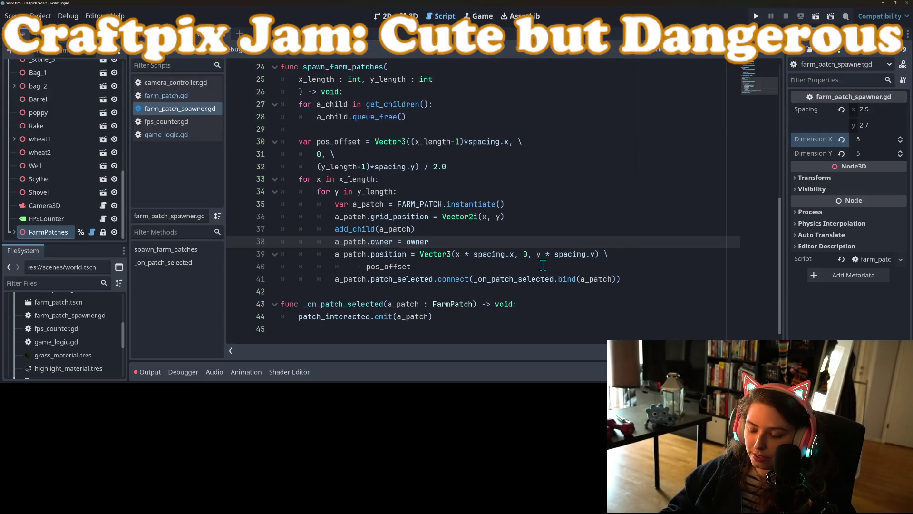
click(538, 229)
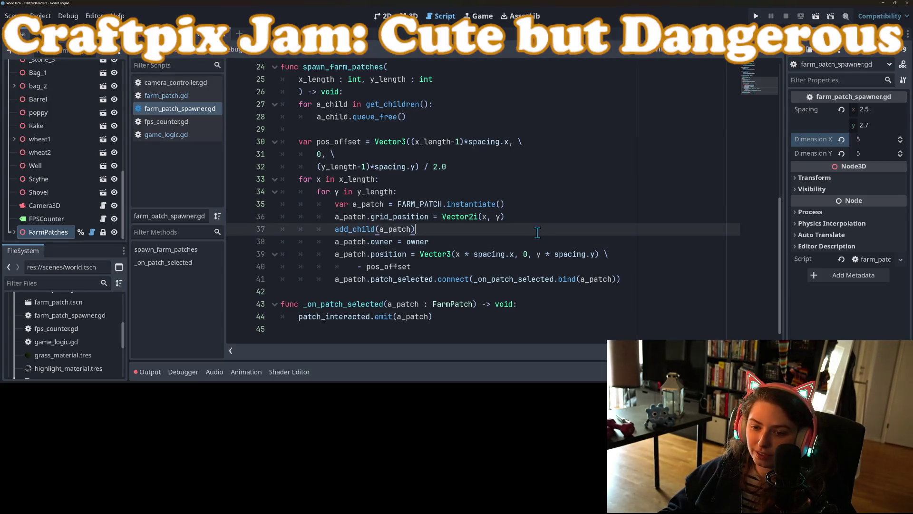
click(538, 243)
scroll(518, 258, up, 5)
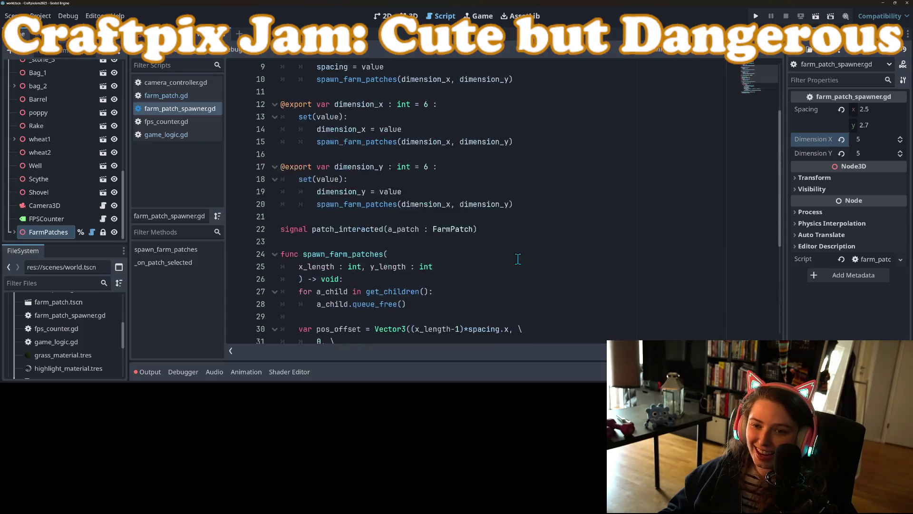
scroll(519, 256, down, 5)
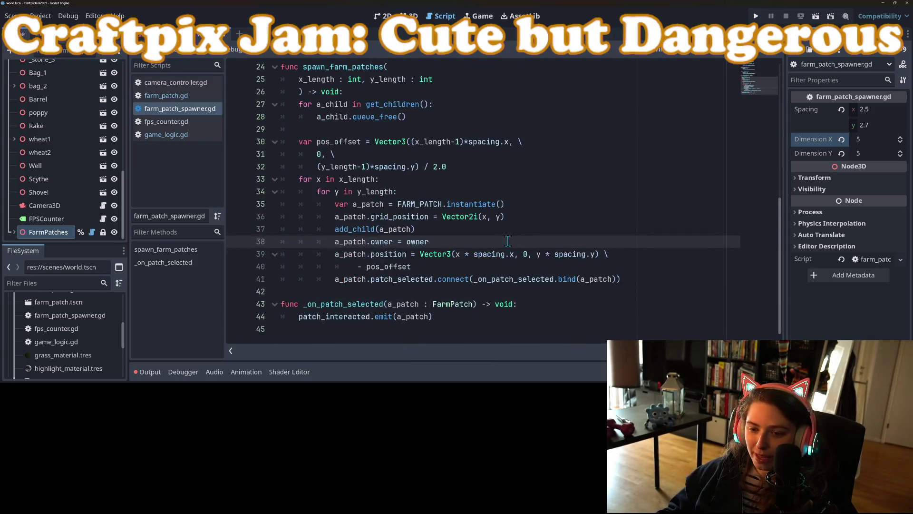
click(639, 281)
scroll(619, 288, up, 3)
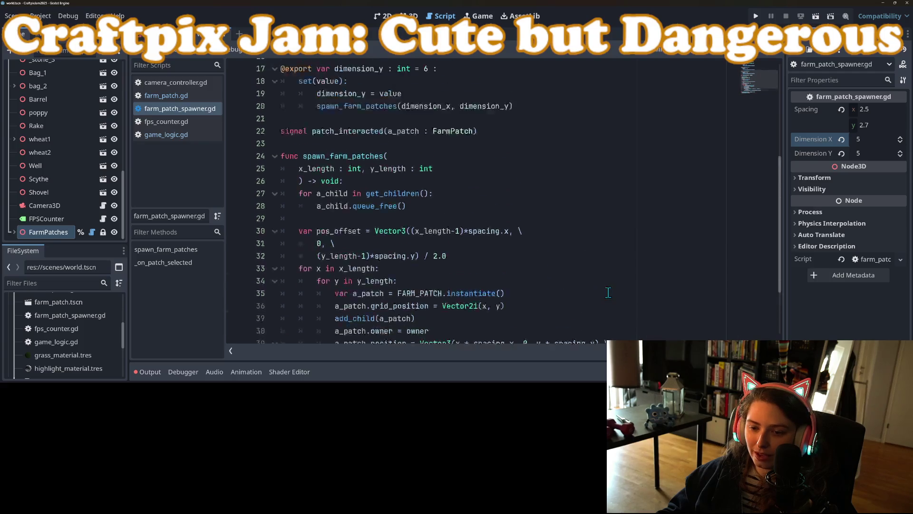
scroll(607, 294, down, 3)
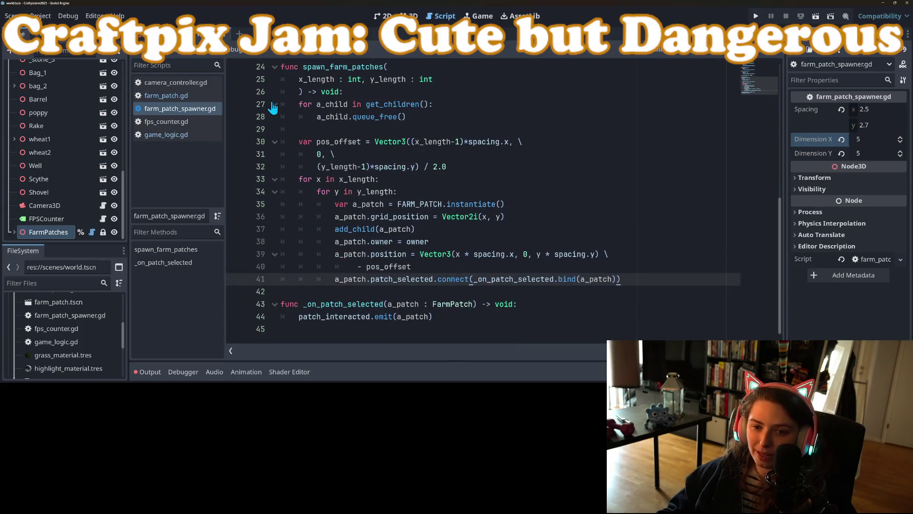
Delete, then restore, the blank line after line 28, saving farm_patch_spawner.gd.
click(307, 127)
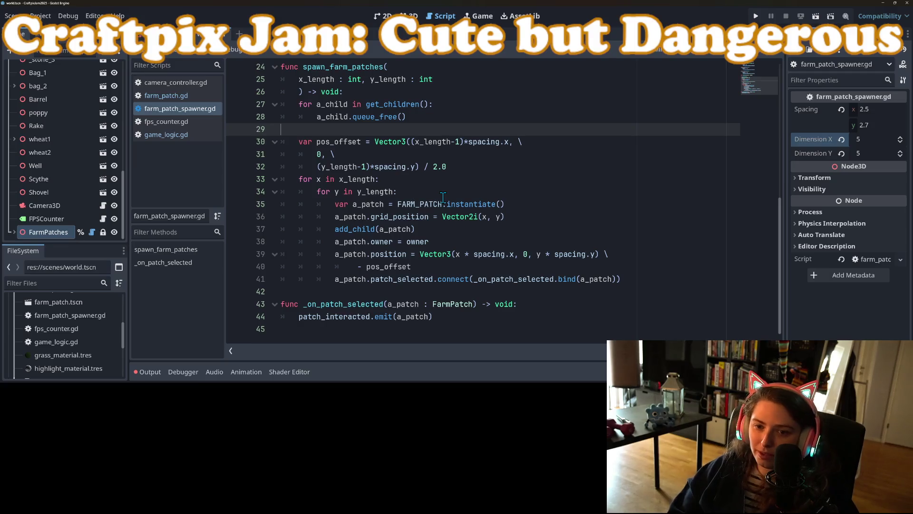
key(BackSpace)
key(ctrl+s)
key(Return)
key(ctrl+s)
Re-check the selection handler on lines 43-44 and its a_patch parameter.
click(466, 130)
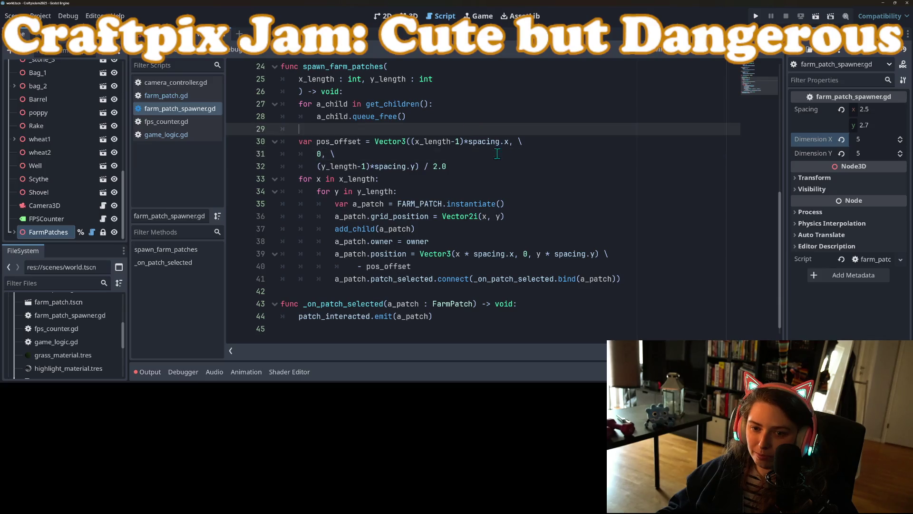
click(533, 322)
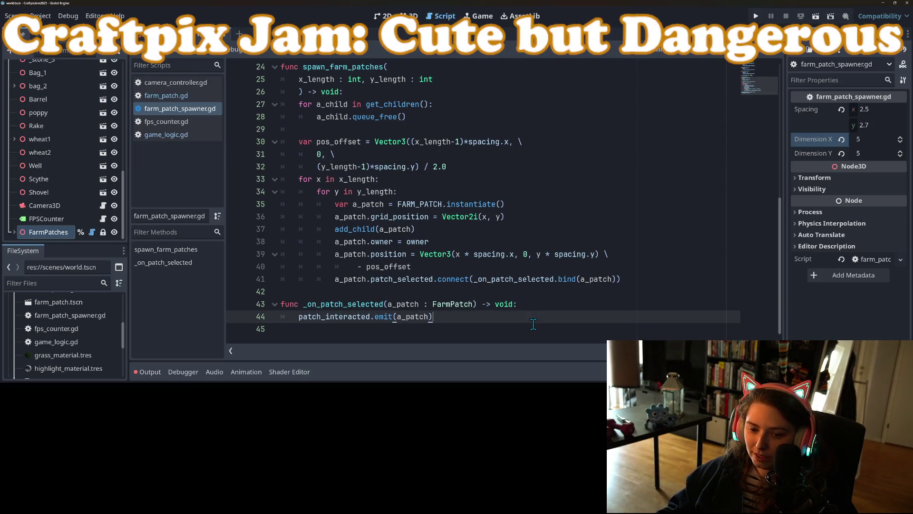
scroll(533, 333, up, 8)
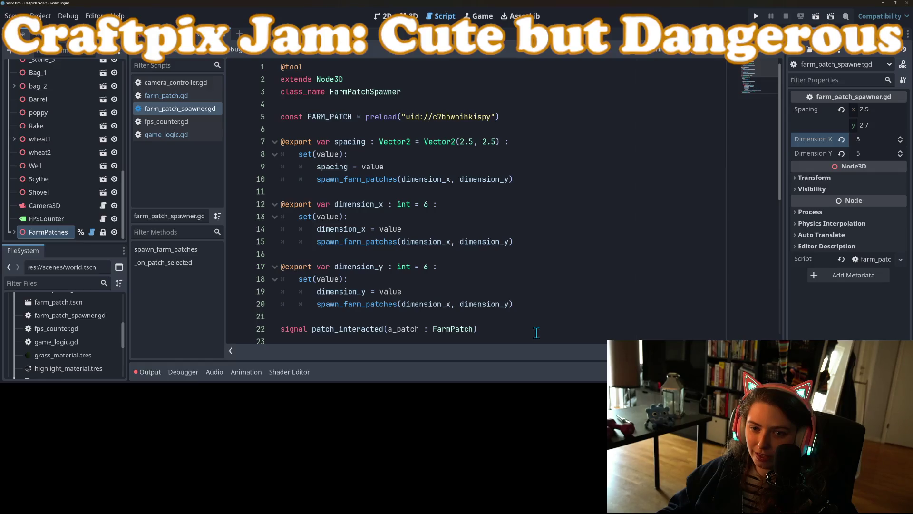
scroll(537, 332, down, 5)
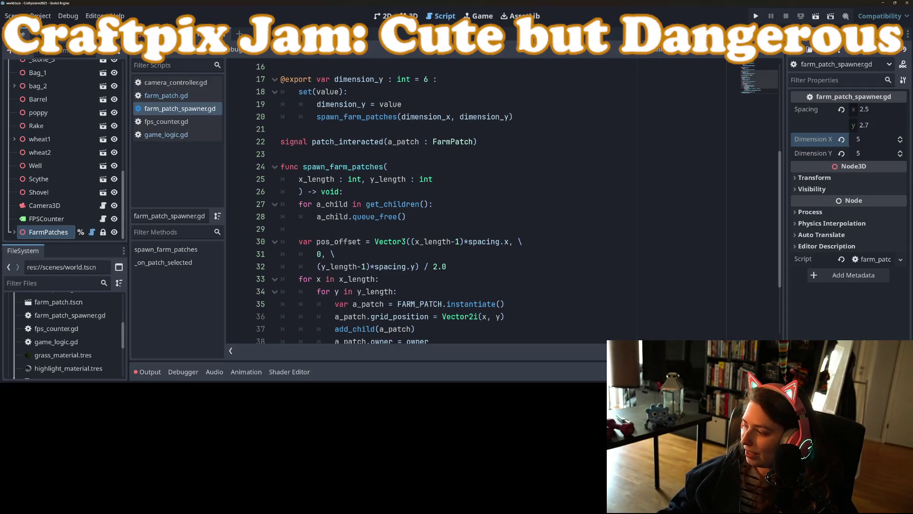
scroll(428, 238, up, 4)
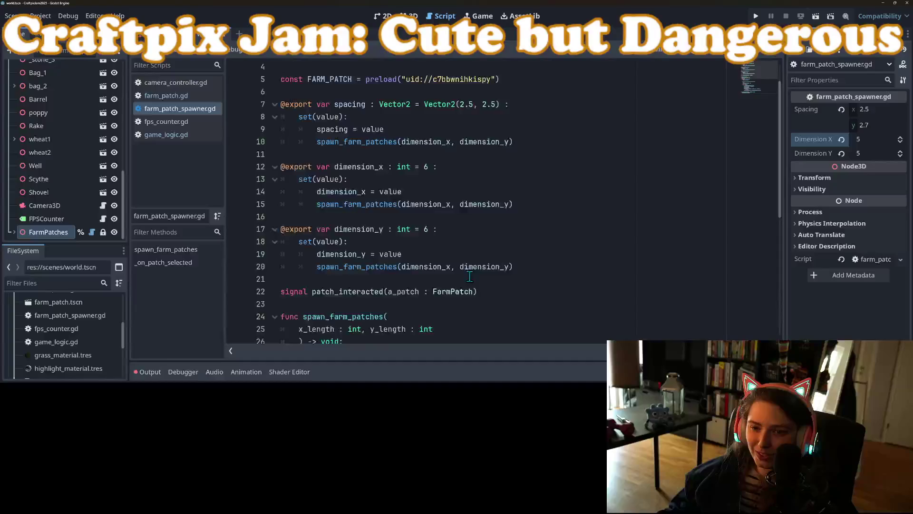
scroll(470, 276, down, 7)
click(430, 315)
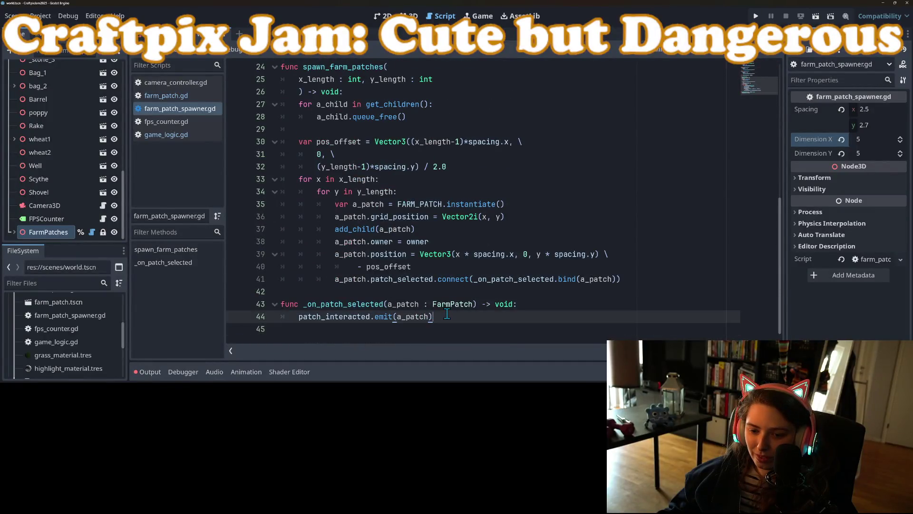
double_click(409, 303)
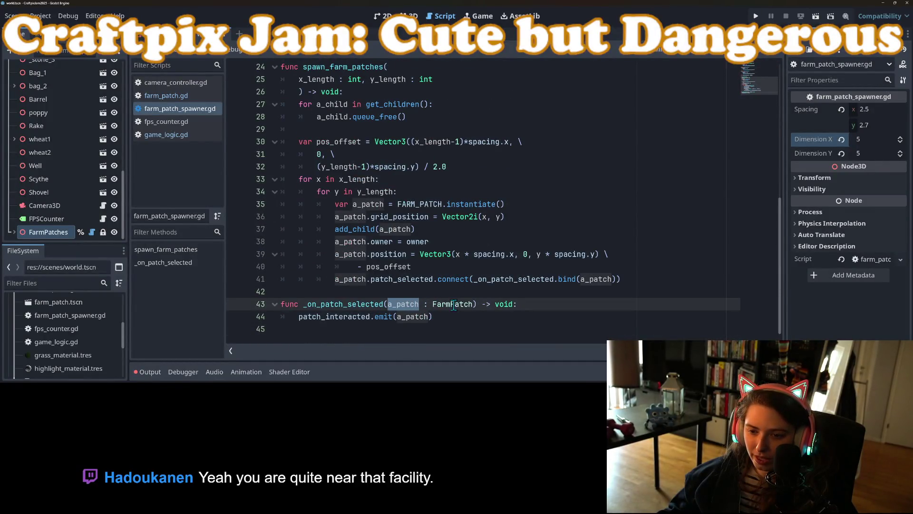
scroll(459, 311, up, 5)
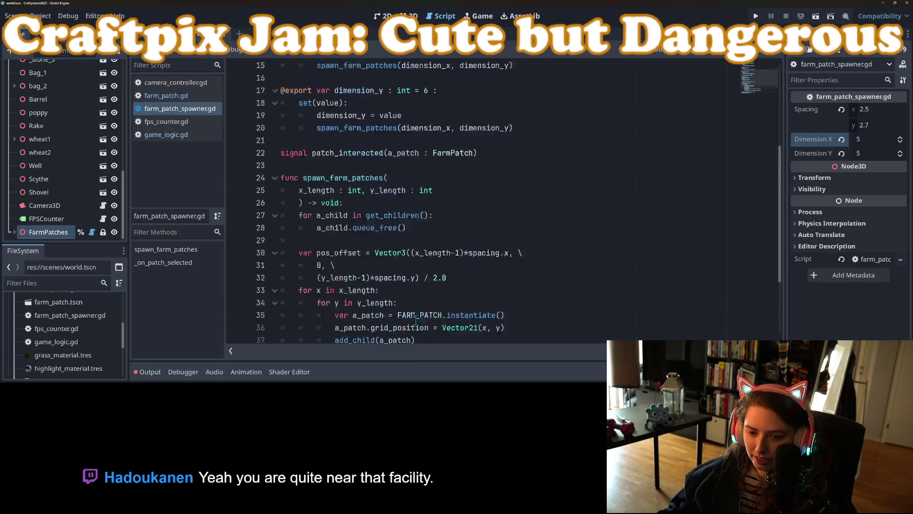
Inspect the Highlight code around lines 12-13 of farm_patch.gd.
click(203, 97)
click(366, 207)
scroll(348, 210, down, 2)
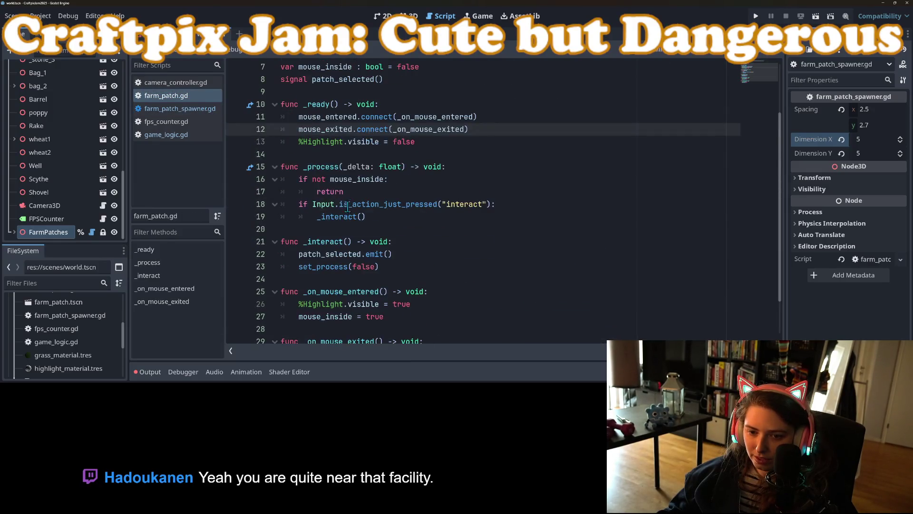
double_click(328, 142)
Move game_logic.gd to the top of the script list and close camera_controller.gd and fps_counter.gd.
drag(187, 133, 185, 84)
click(189, 97)
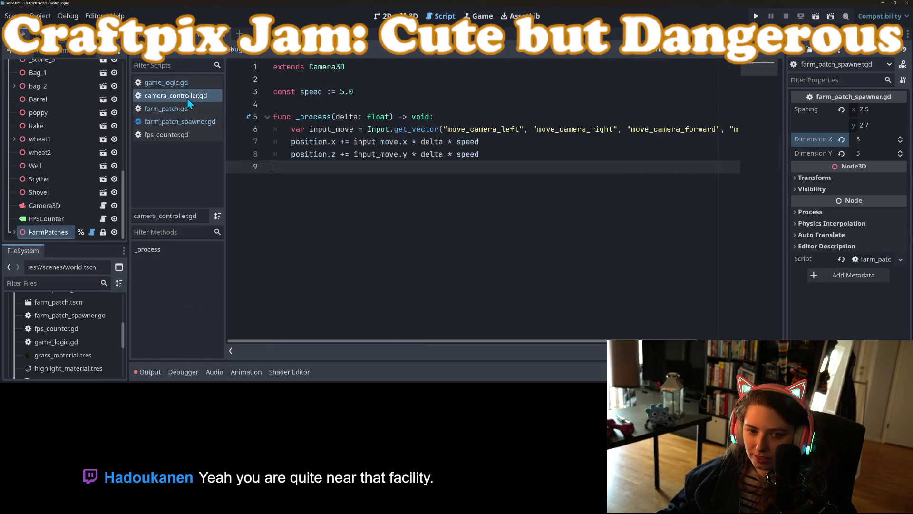
right_click(188, 97)
click(206, 130)
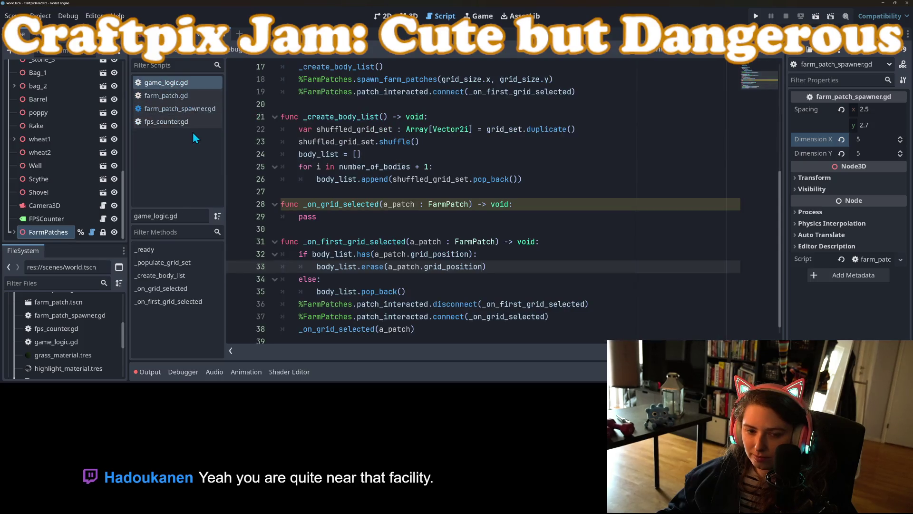
right_click(192, 123)
click(209, 154)
Show the _on_grid_selected function in game_logic.gd.
click(181, 87)
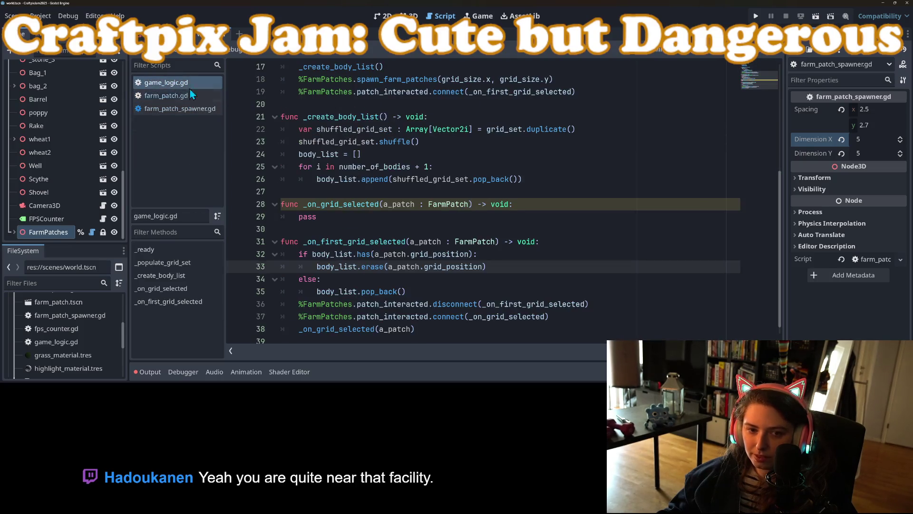
click(399, 216)
double_click(351, 204)
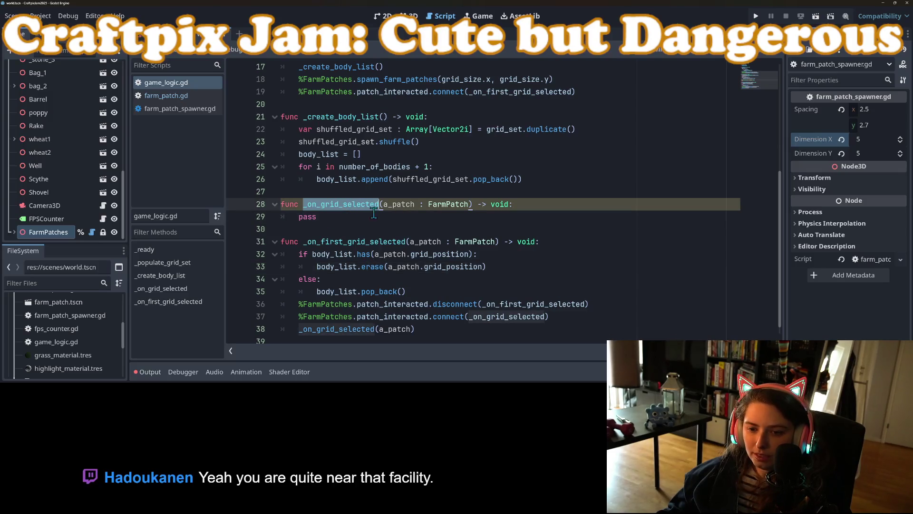
Replace pass in _on_grid_selected with print("grid selected: ", a_patch.grid_position) and save game_logic.gd.
scroll(341, 340, down, 1)
double_click(307, 204)
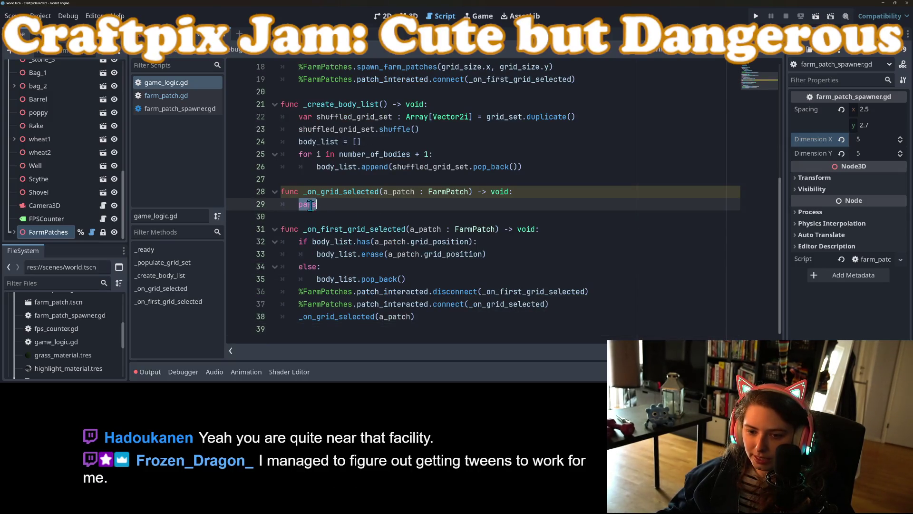
text(pri)
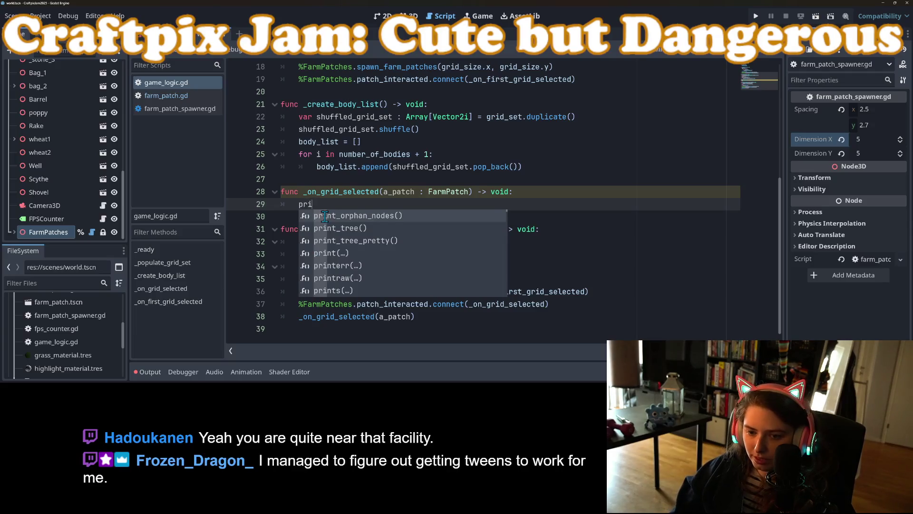
text(nt("grid sele)
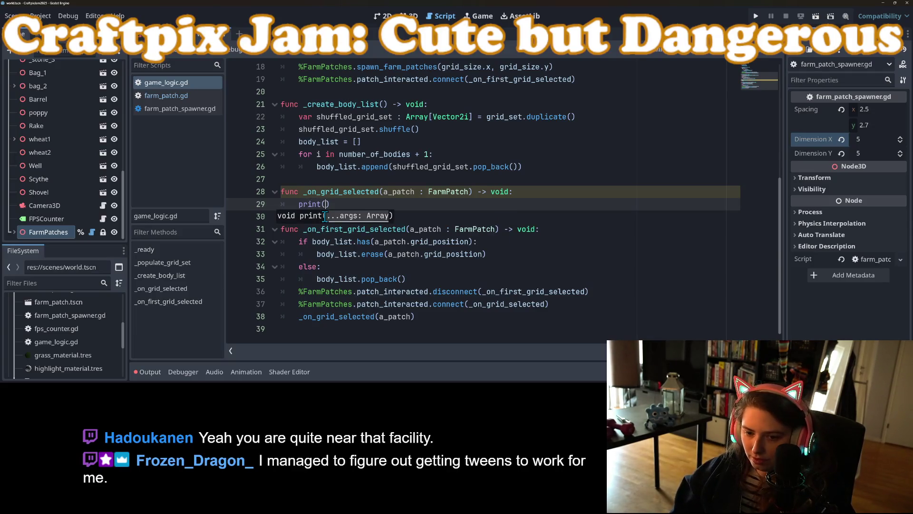
text(cted: ", a)
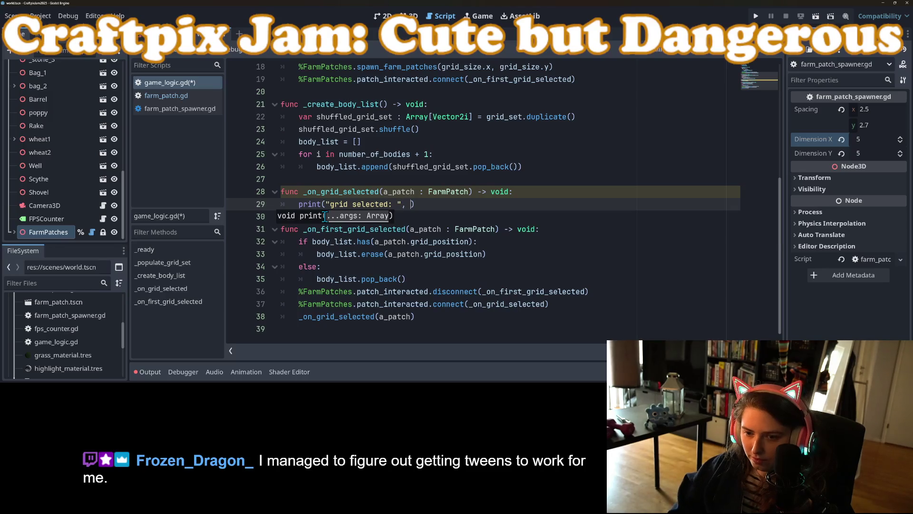
text(_patch.g)
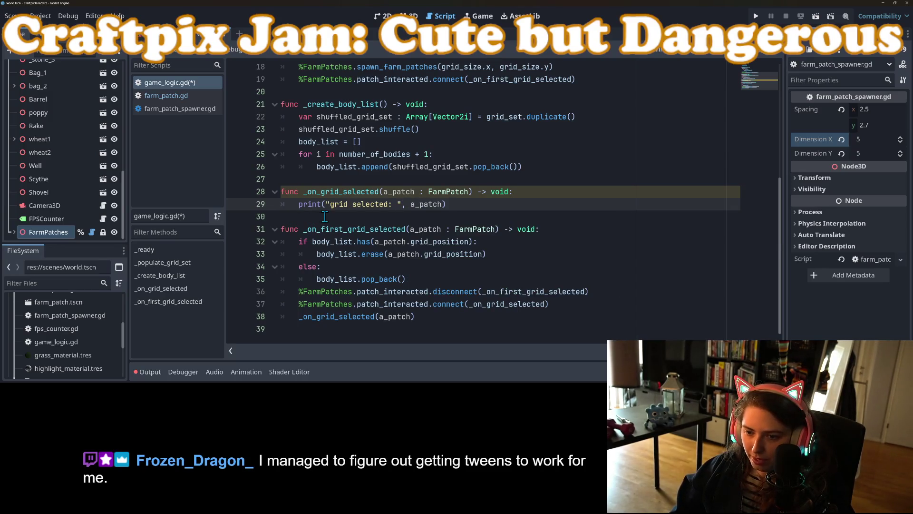
key(Return)
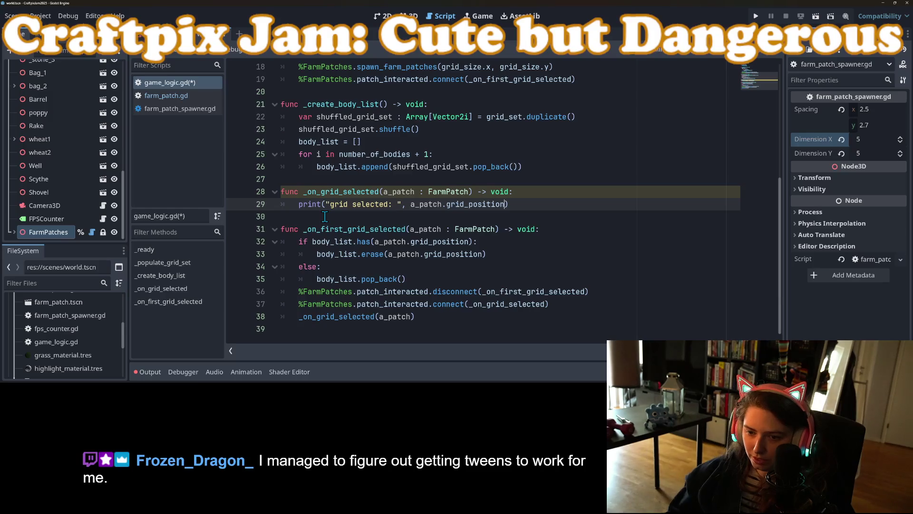
key(ctrl+s)
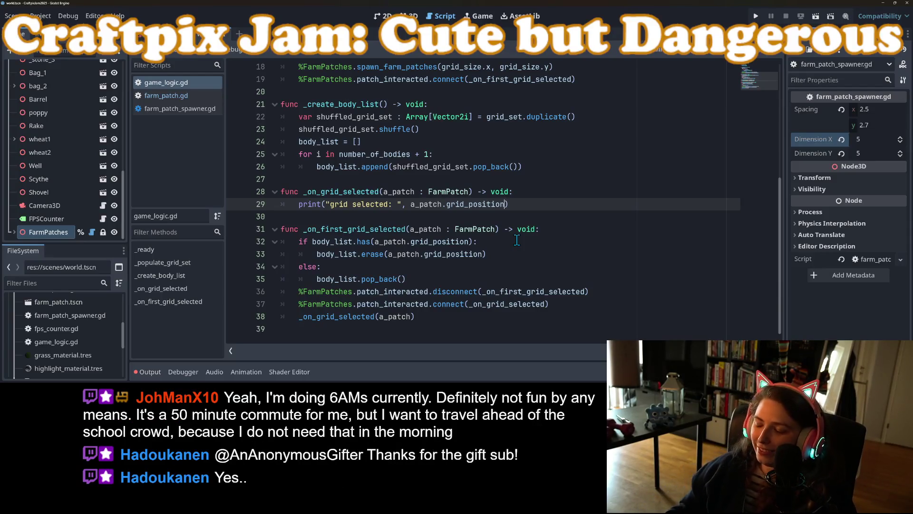
mouse_move(505, 208)
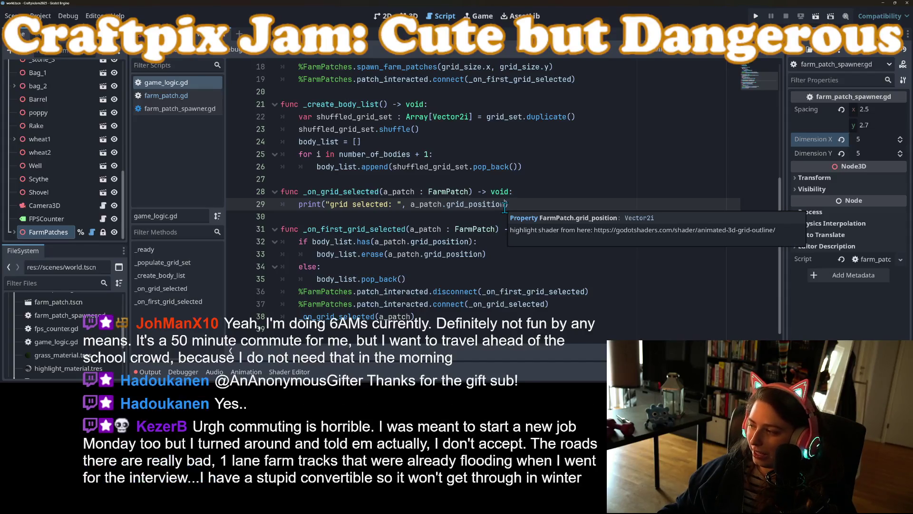
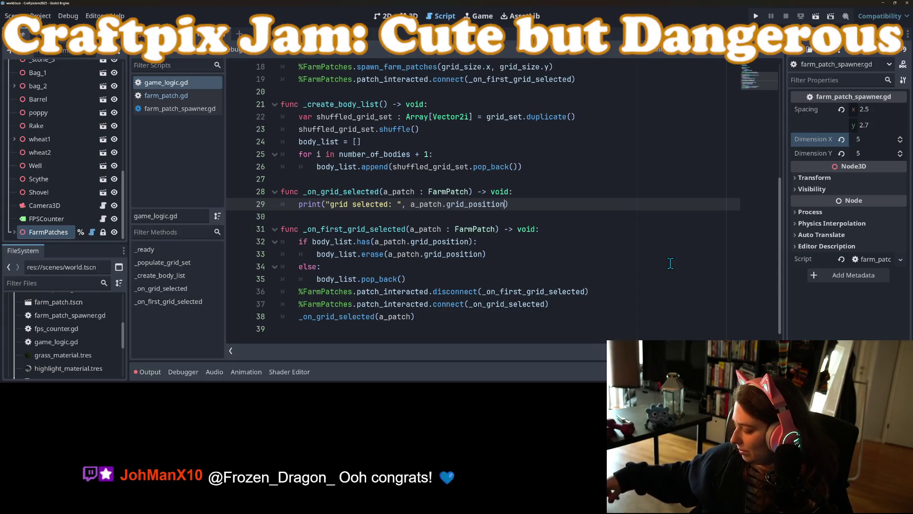
Open farm_patch.gd and run the project to test patch selection.
click(684, 301)
click(543, 278)
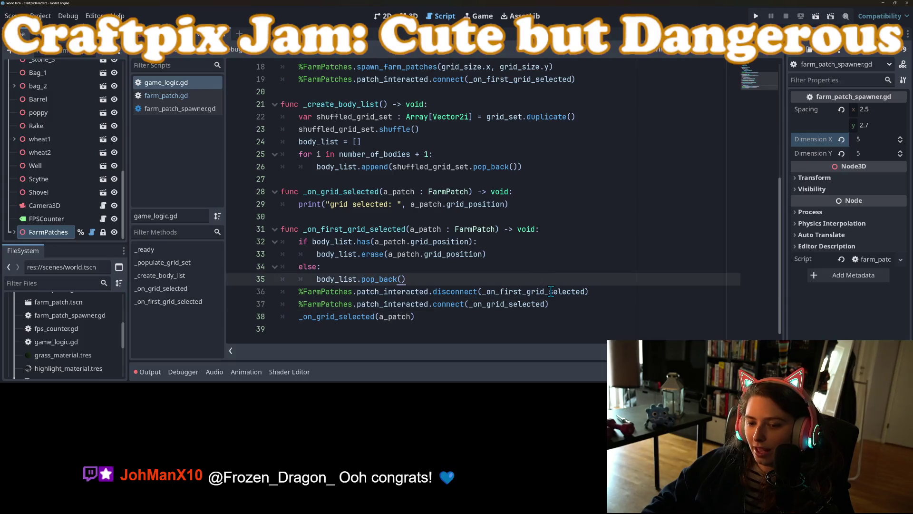
click(196, 97)
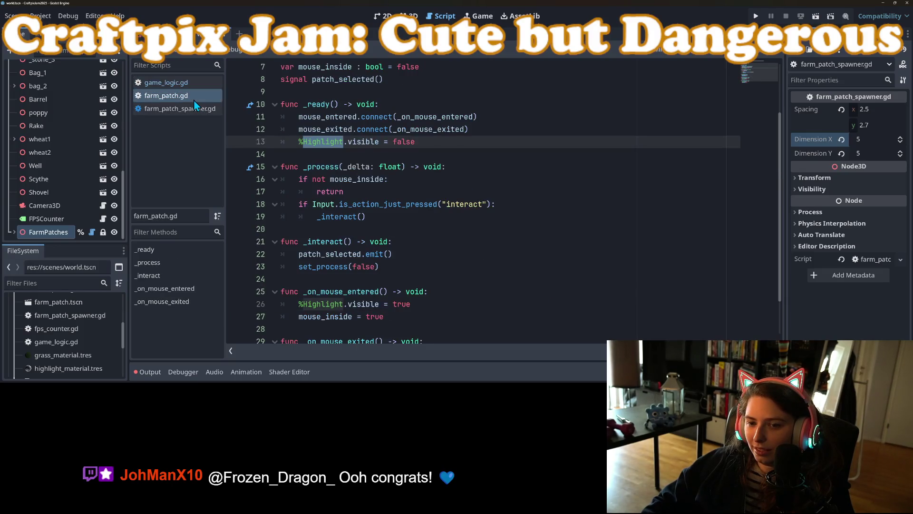
click(755, 17)
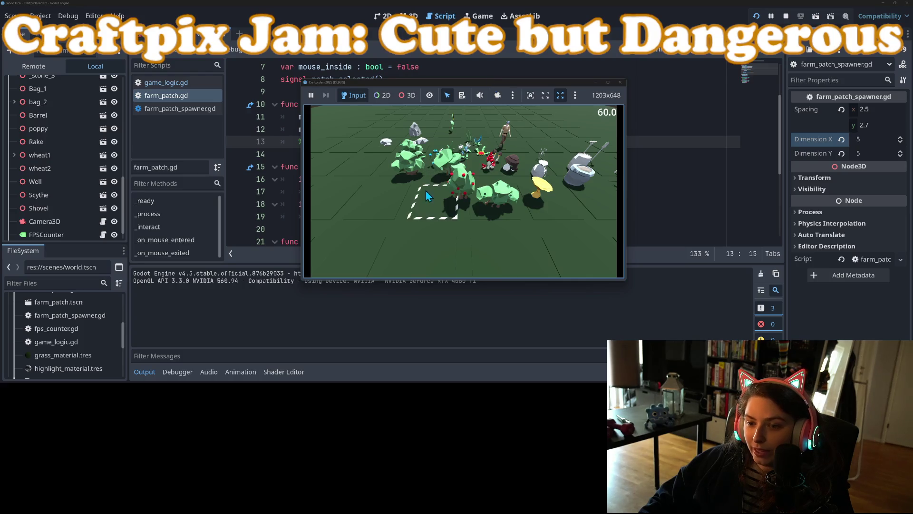
Select patches along grid rows 8 and 9, from (3, 8) through (9, 9).
click(388, 199)
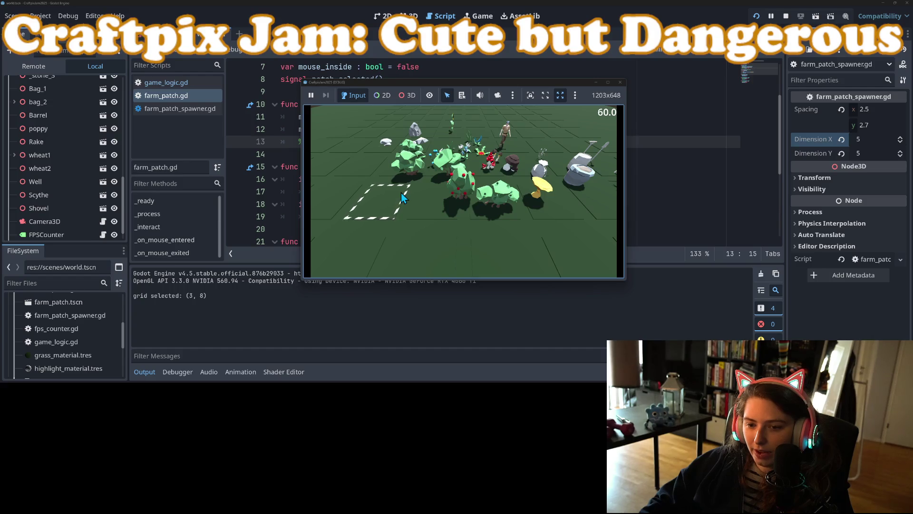
click(432, 207)
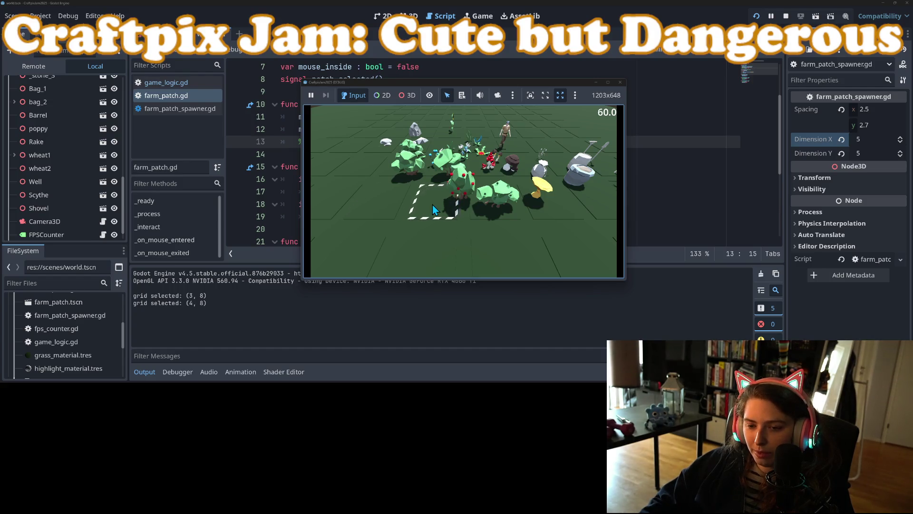
click(415, 259)
click(510, 249)
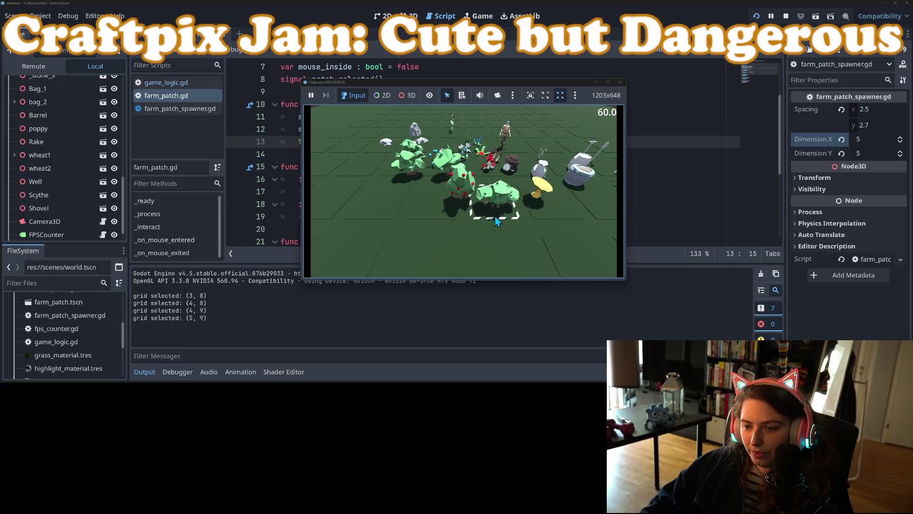
click(495, 217)
click(437, 242)
click(556, 209)
click(566, 256)
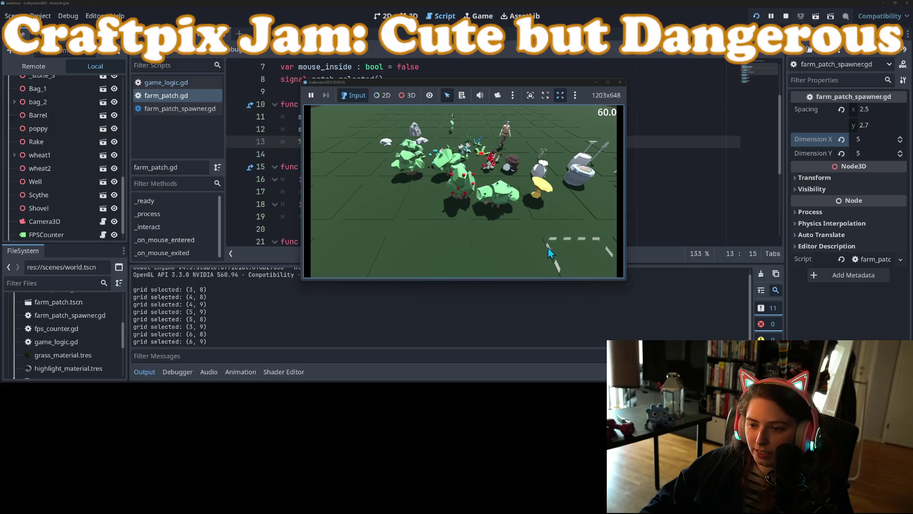
click(551, 215)
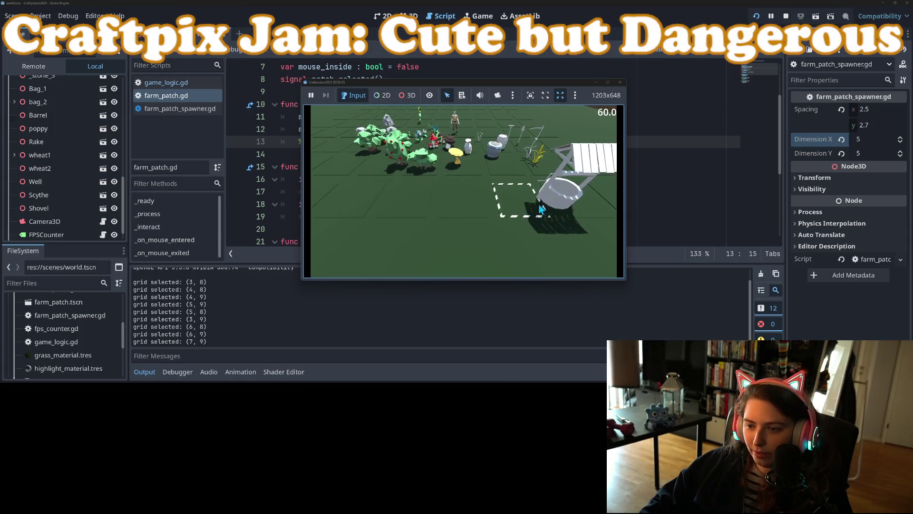
click(560, 207)
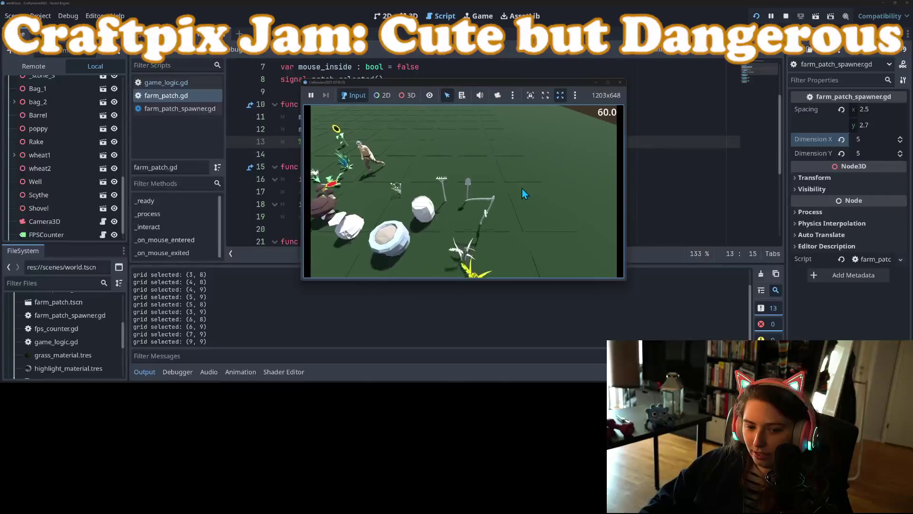
Select scattered patches (7, 5), (5, 3), (4, 2), (2, 1), (2, 7), (5, 4) and (6, 7).
click(482, 175)
click(452, 158)
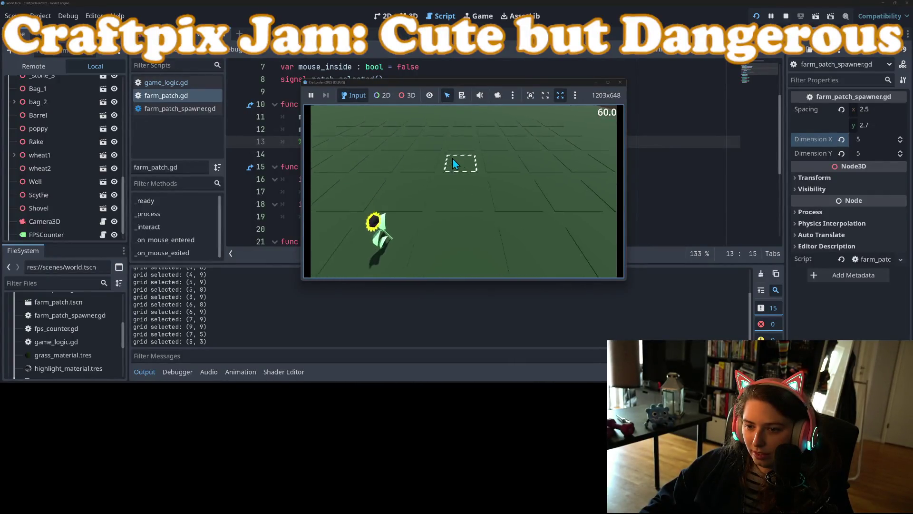
click(419, 164)
click(536, 183)
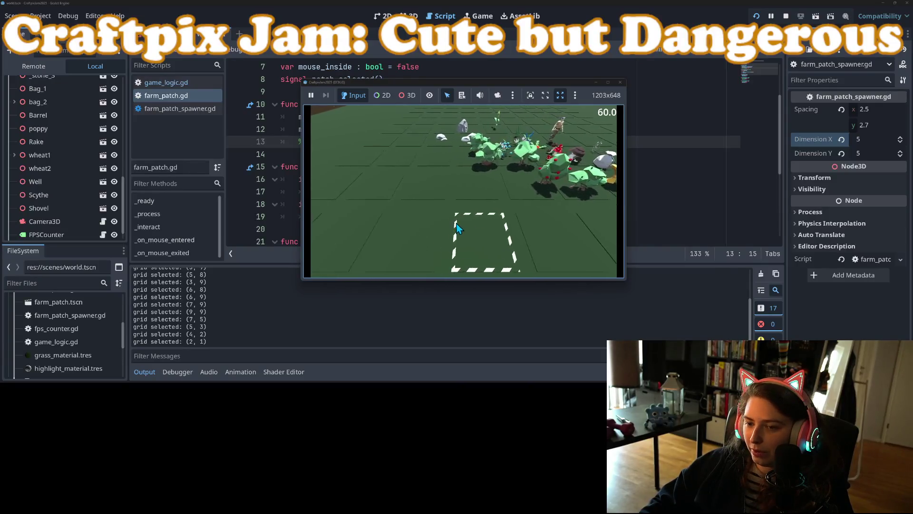
click(492, 201)
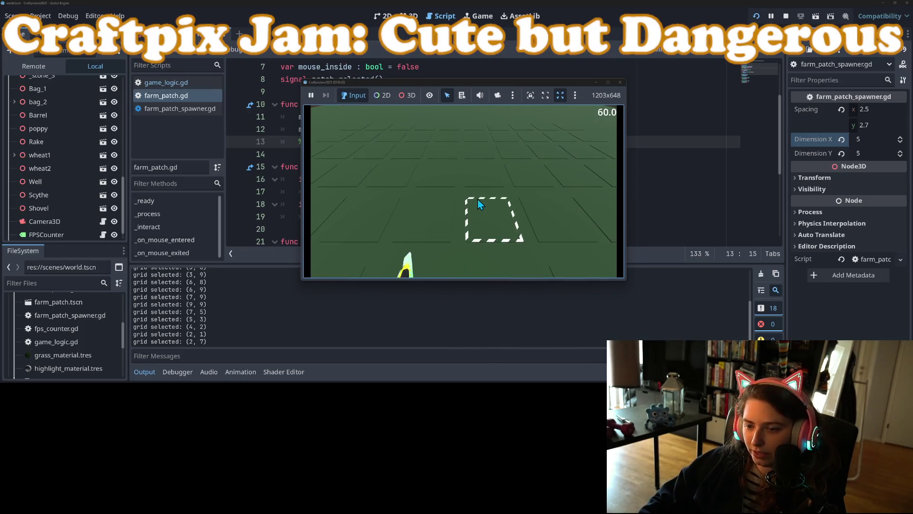
click(478, 199)
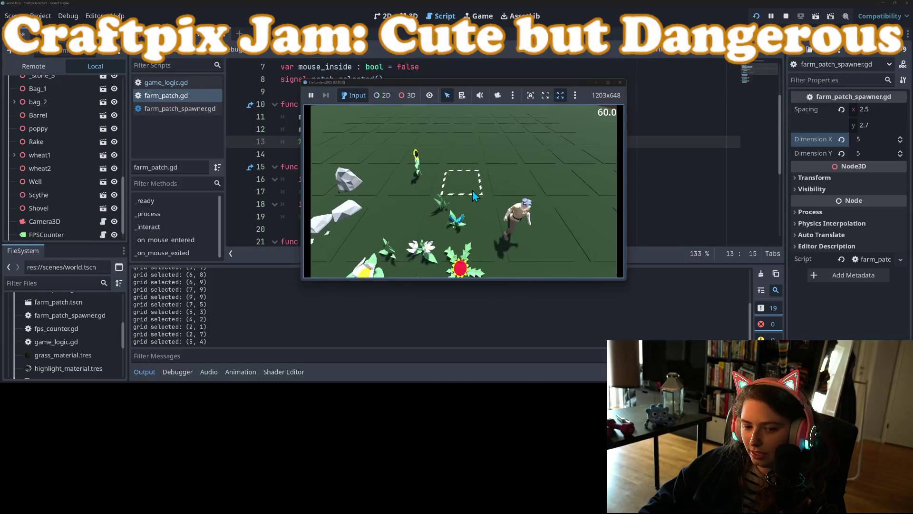
click(504, 203)
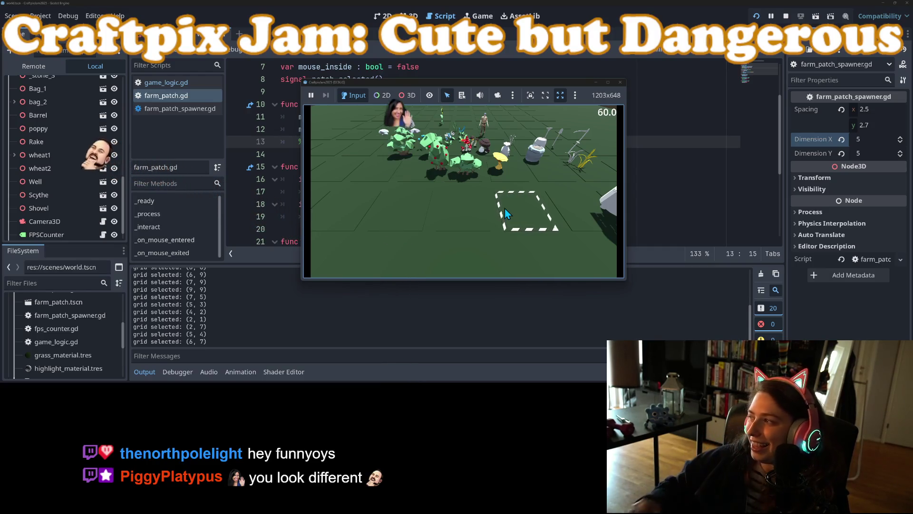
Bring the camera in toward the crops and select patches (1, 6) through (8, 9).
key(e)
scroll(425, 187, up, 3)
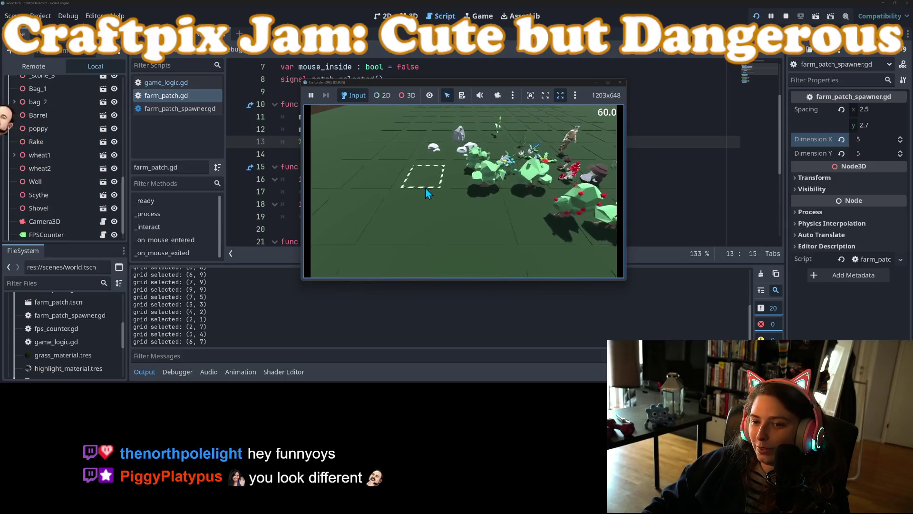
click(426, 184)
click(413, 186)
click(430, 187)
scroll(430, 204, up, 5)
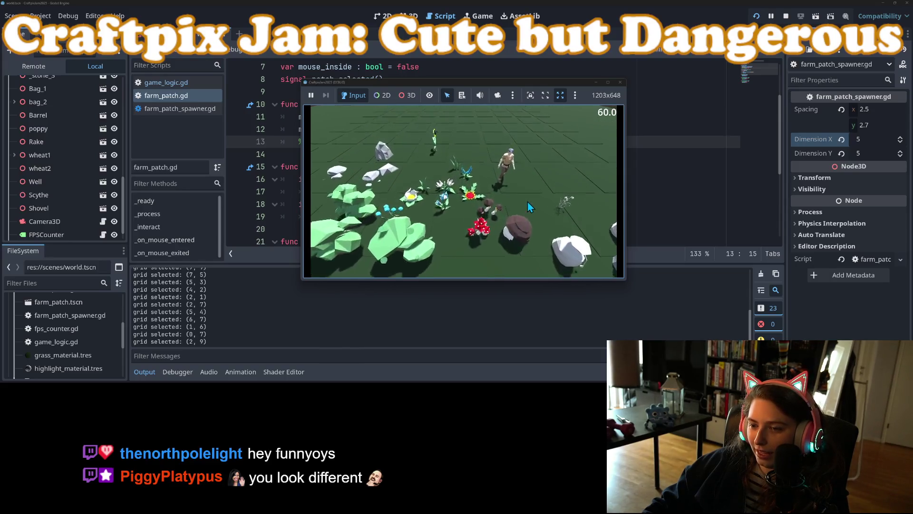
click(558, 198)
click(531, 216)
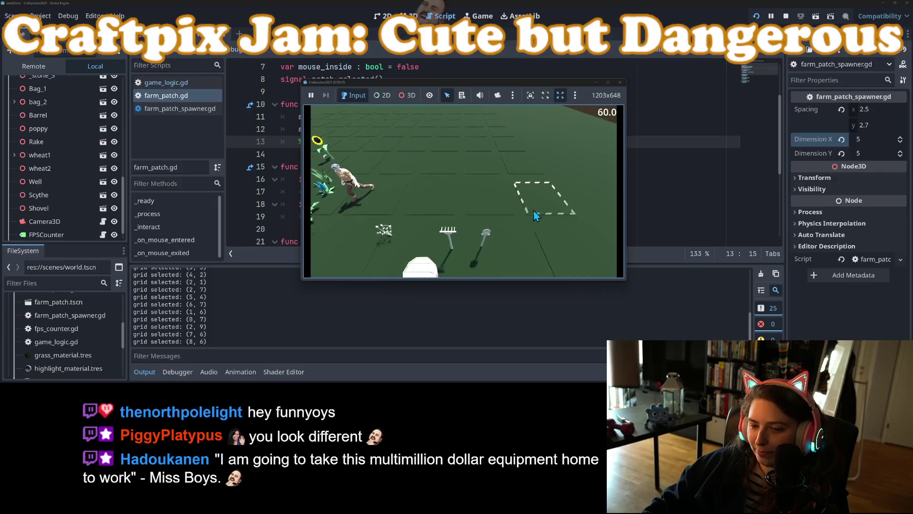
scroll(529, 213, down, 3)
click(486, 196)
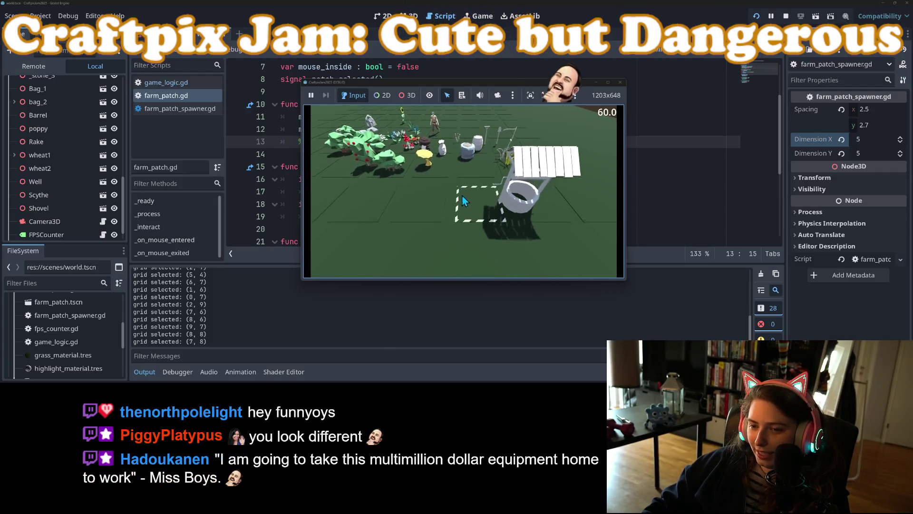
click(461, 195)
click(542, 215)
click(547, 205)
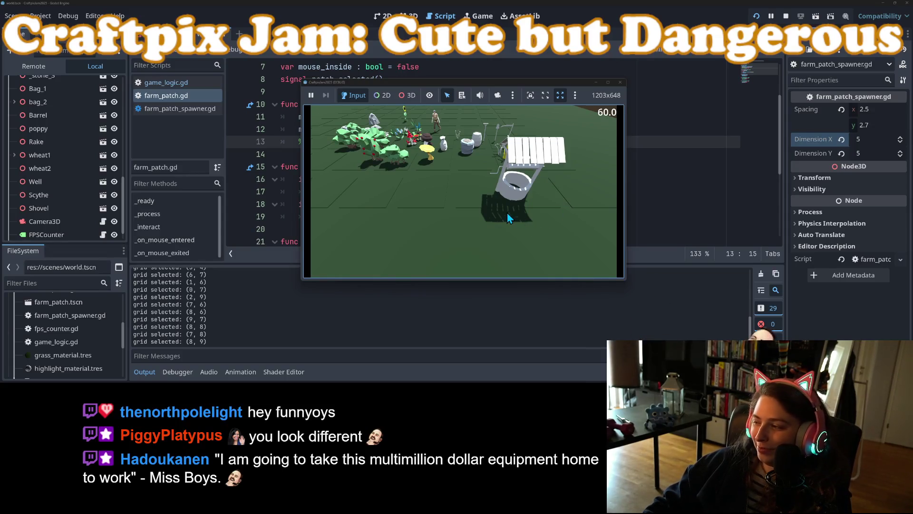
Move the camera past the props and select edge patches (5, 1) and (6, 1).
key(a)
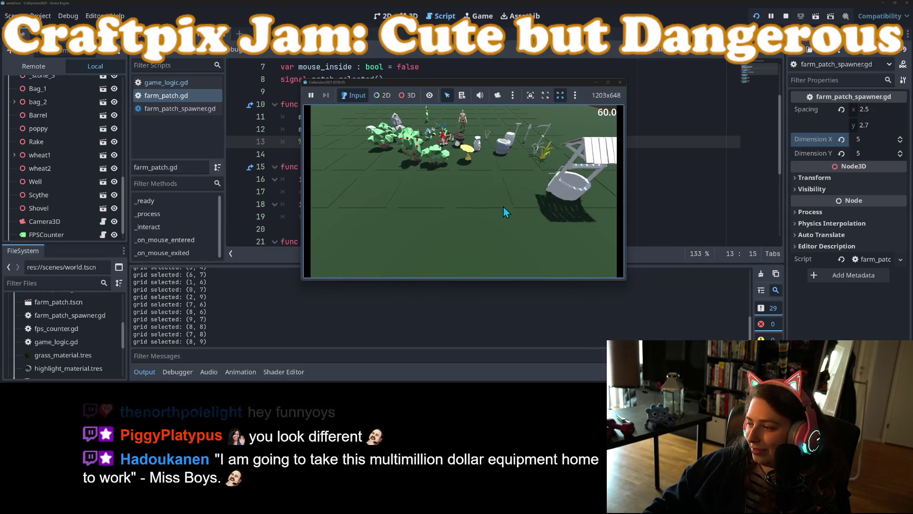
key(w)
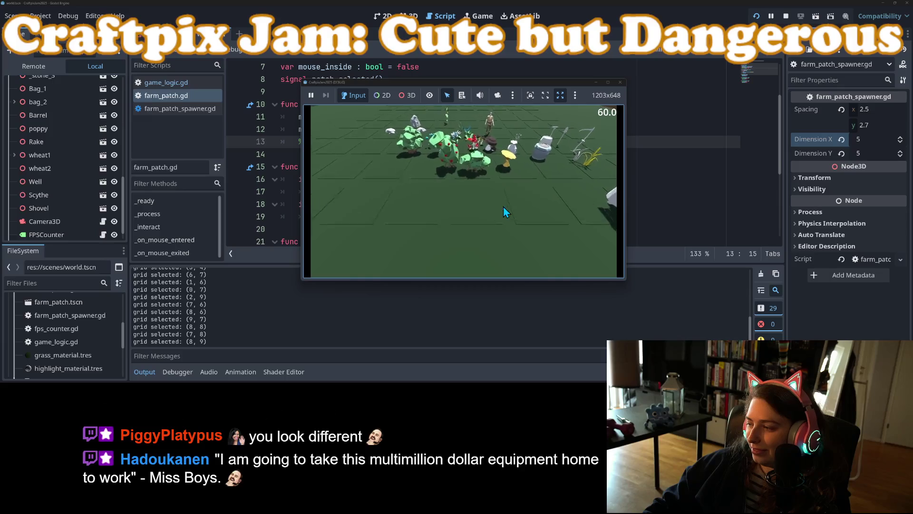
key(d)
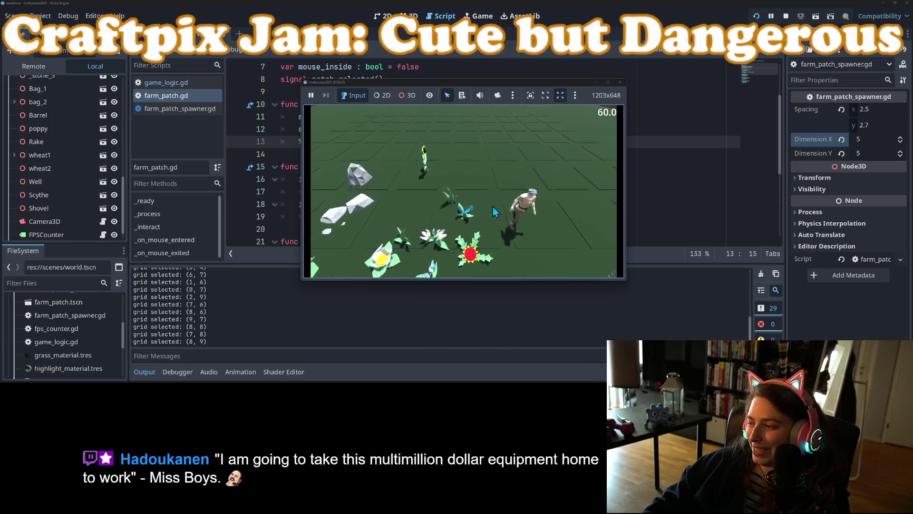
click(476, 138)
click(504, 138)
Reposition the camera, select patches (7, 7) and (2, 8), then close the running game.
key(a)
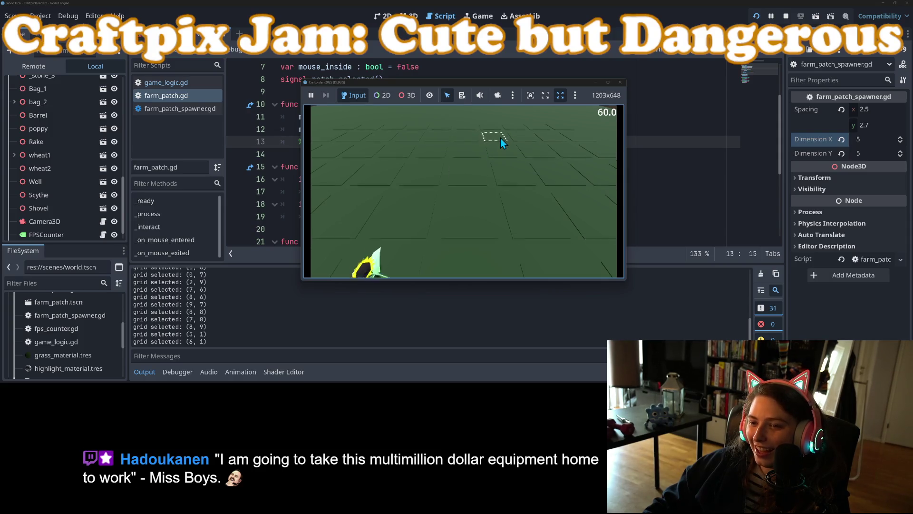
key(s)
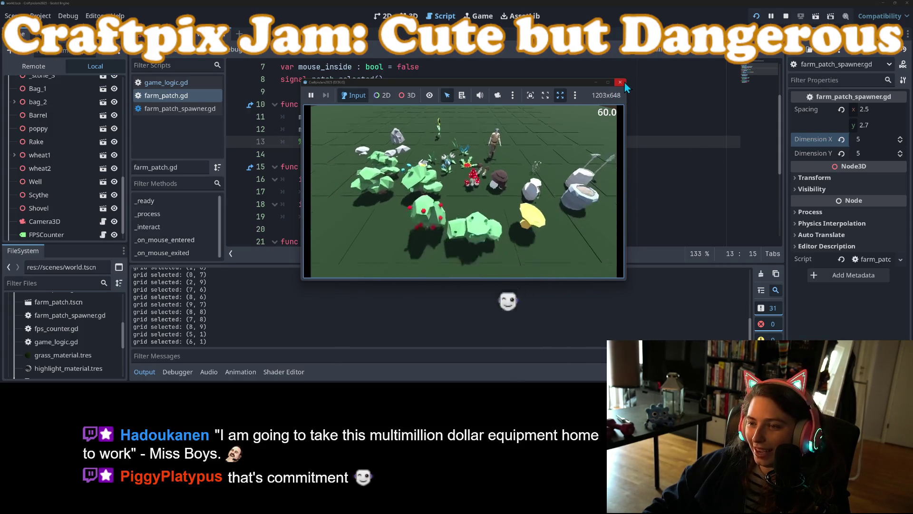
key(w)
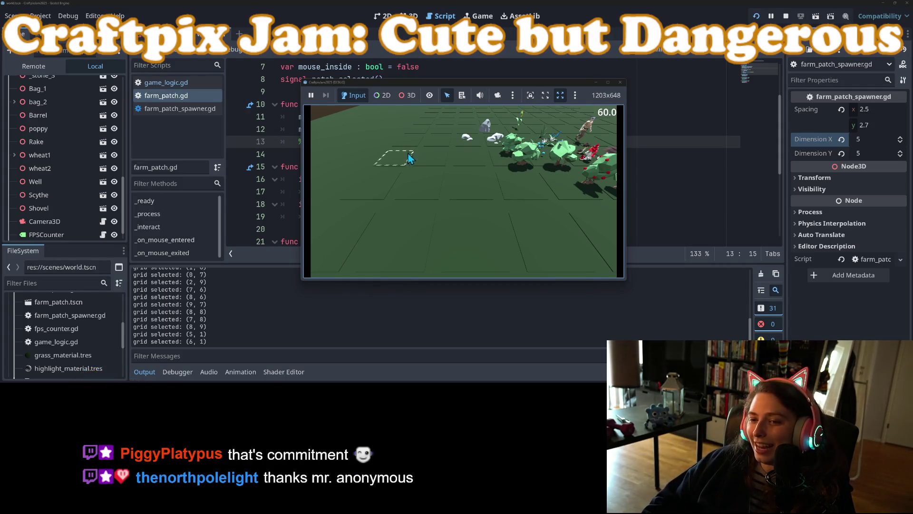
key(d)
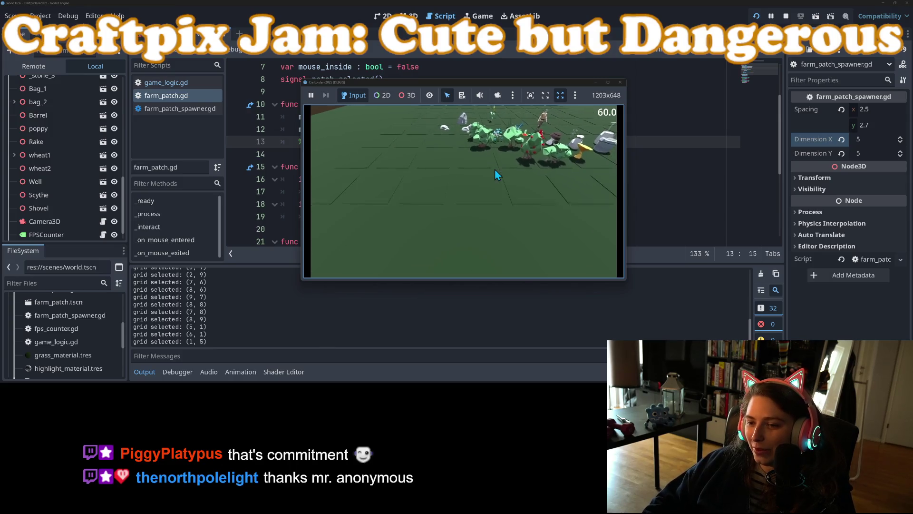
key(w)
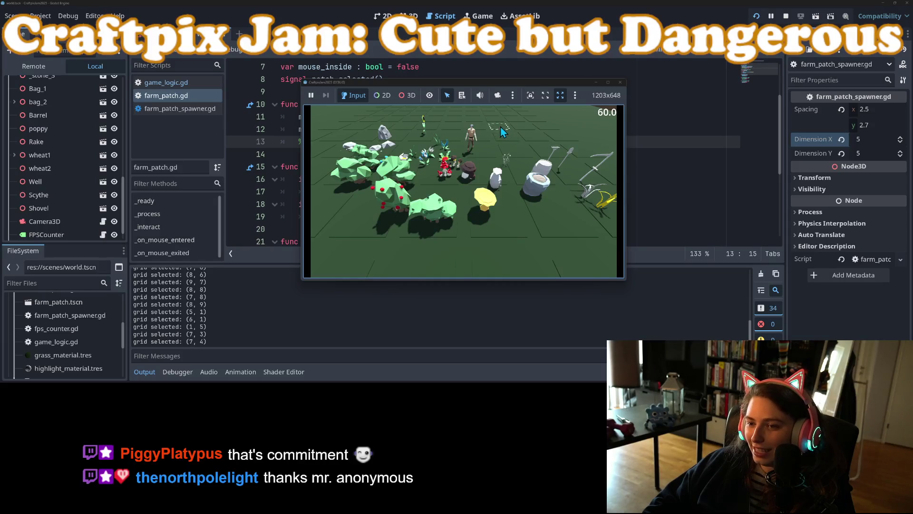
click(545, 221)
key(s)
key(a)
click(449, 209)
key(s)
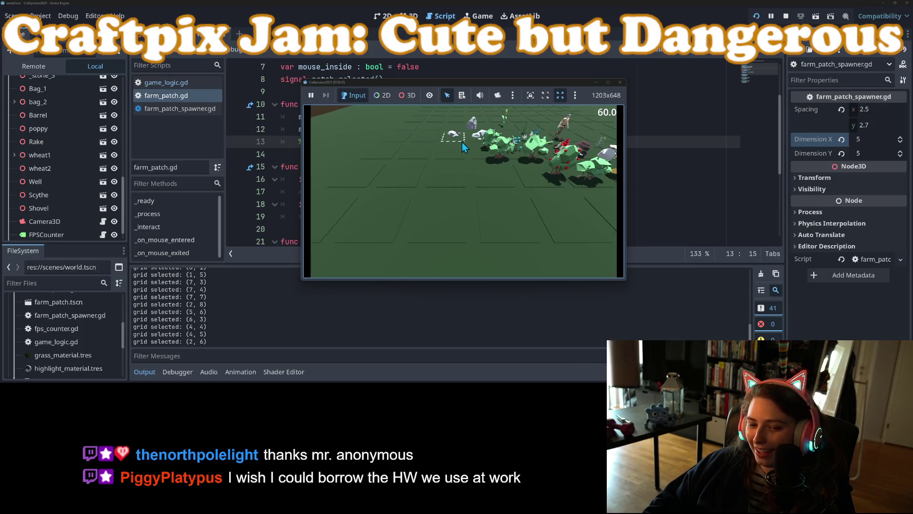
click(622, 83)
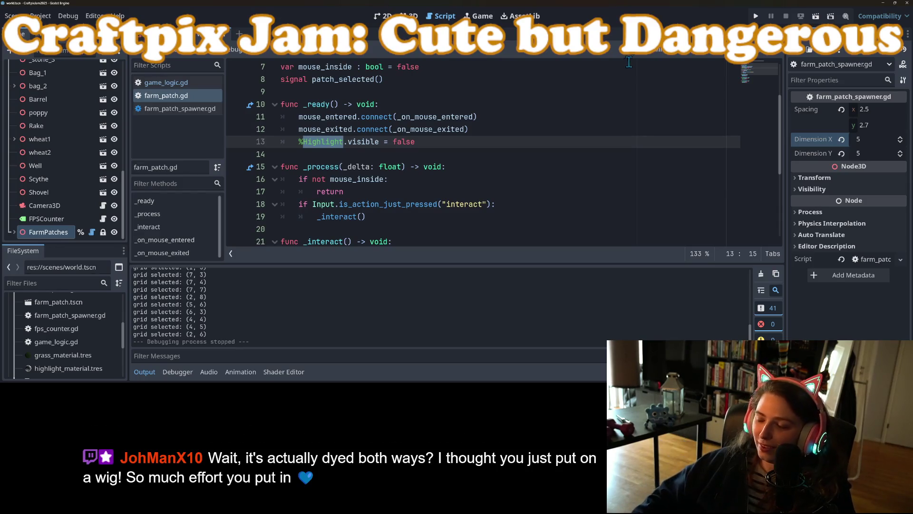
Delete the stray 's' after emit() on line 22, save farm_patch.gd, and rerun the game.
click(144, 372)
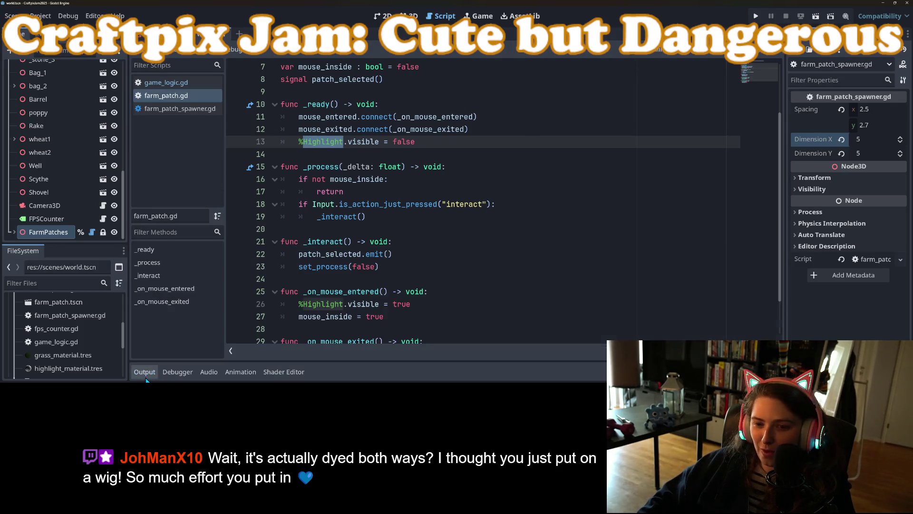
click(393, 254)
key(BackSpace)
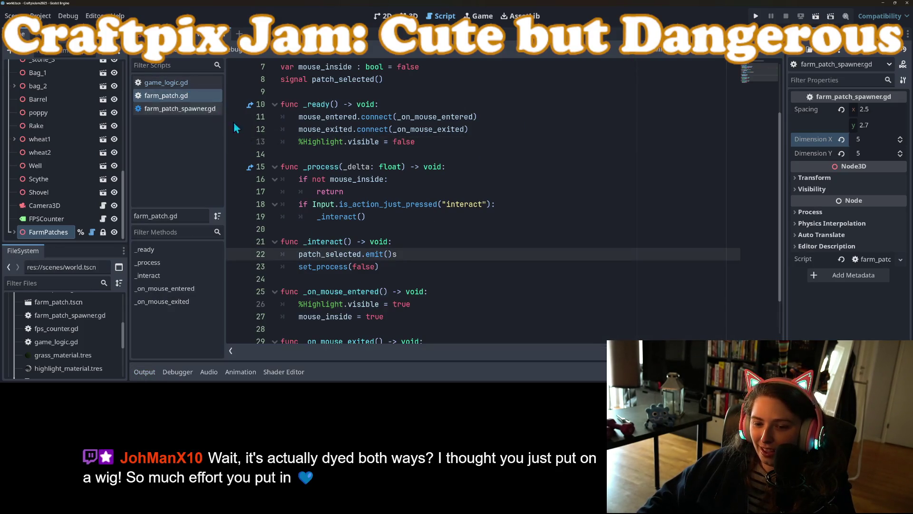
key(ctrl+s)
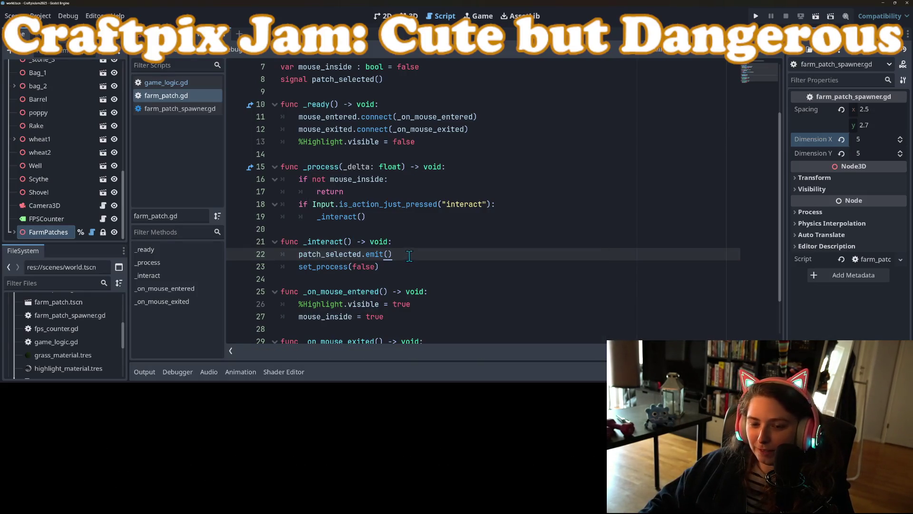
click(756, 16)
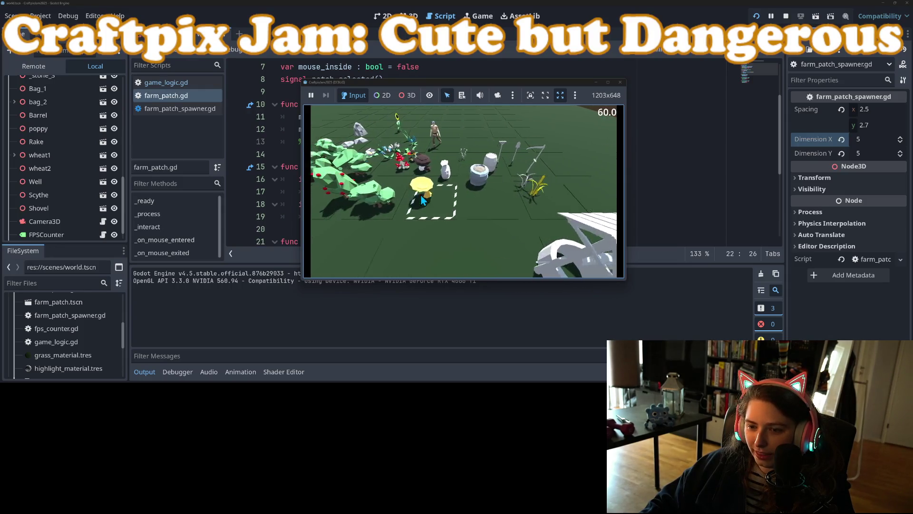
Sweep the camera across the tiles with WASD to check the hover highlight, then close the game.
key(a)
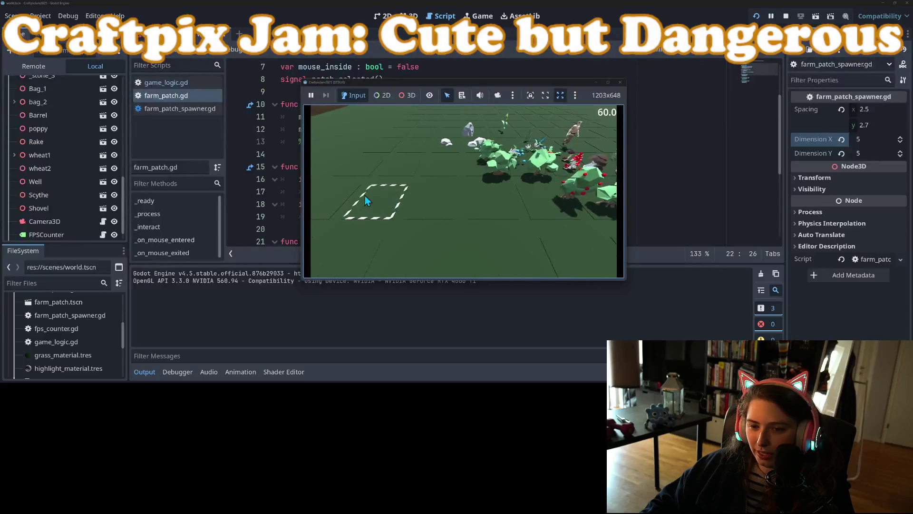
key(w)
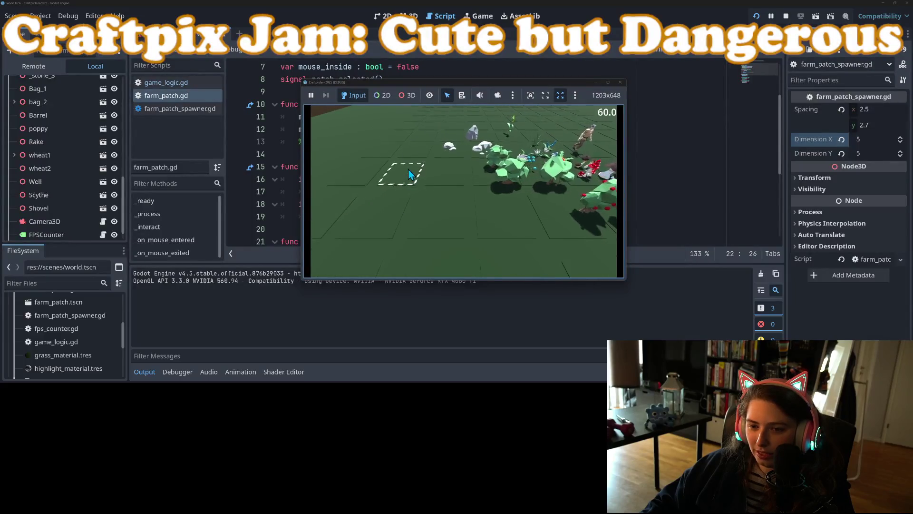
key(d)
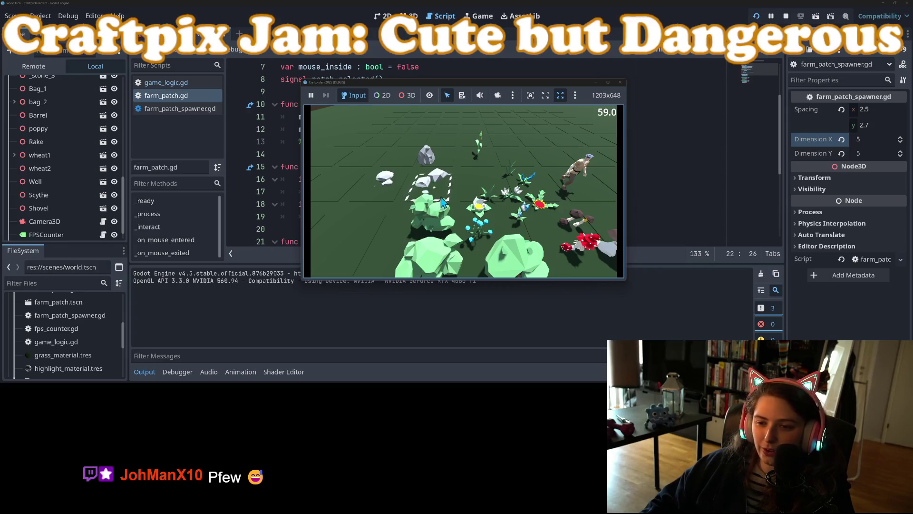
key(d)
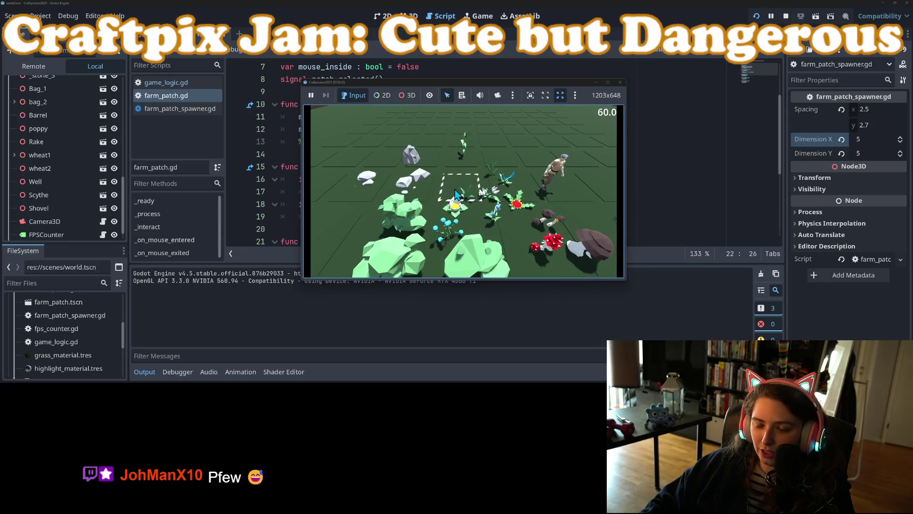
key(w)
key(d)
key(w)
key(s)
key(s)
key(a)
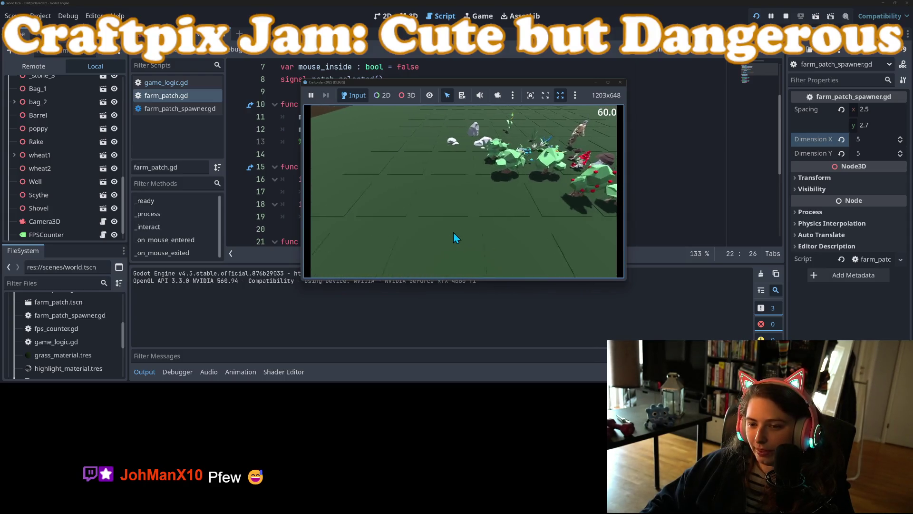
key(d)
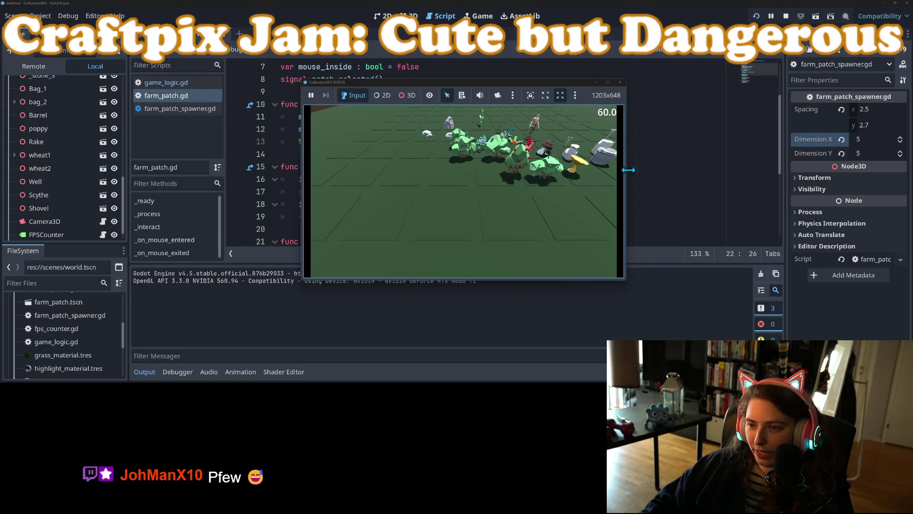
click(620, 83)
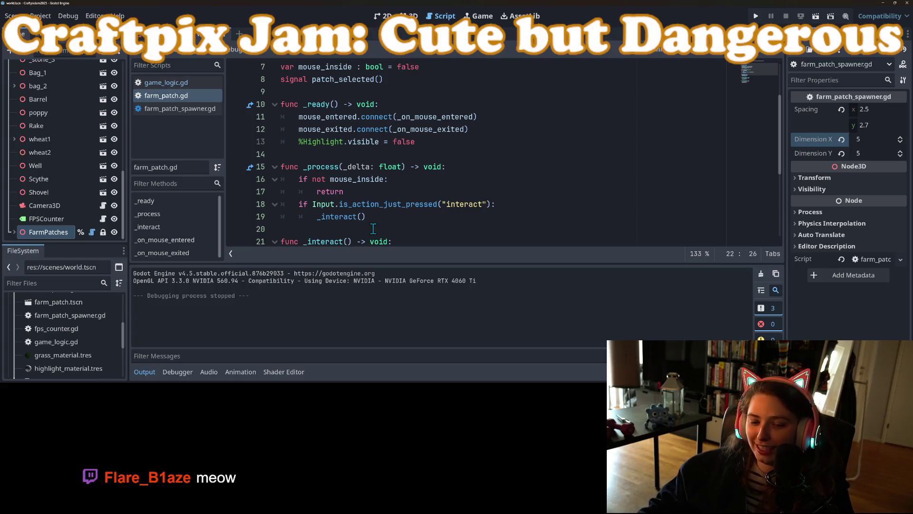
Collapse the Output panel, scroll through farm_patch.gd, and focus the grid's Dimension X field.
click(145, 372)
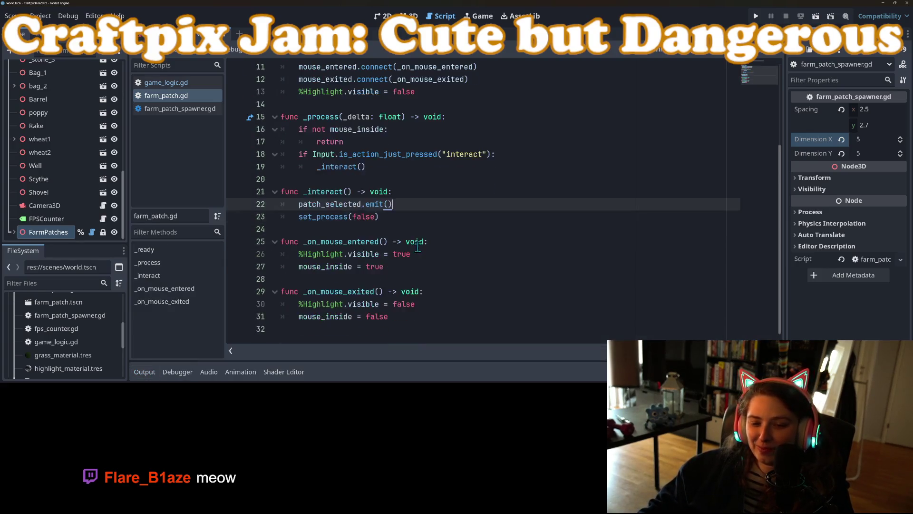
scroll(413, 248, up, 4)
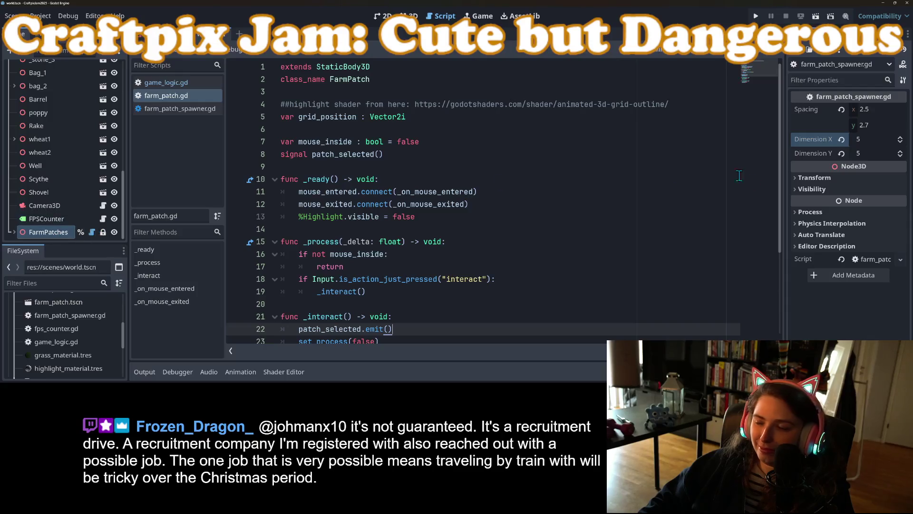
click(873, 143)
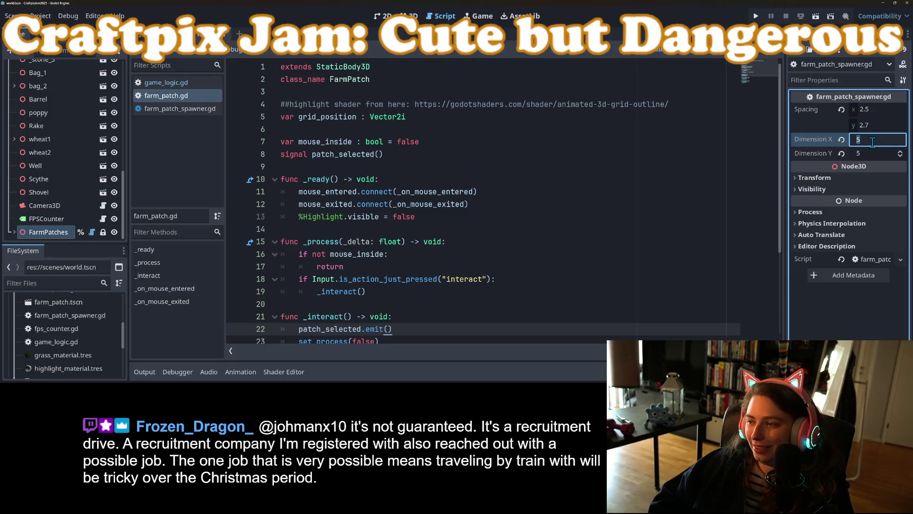
scroll(380, 341, down, 2)
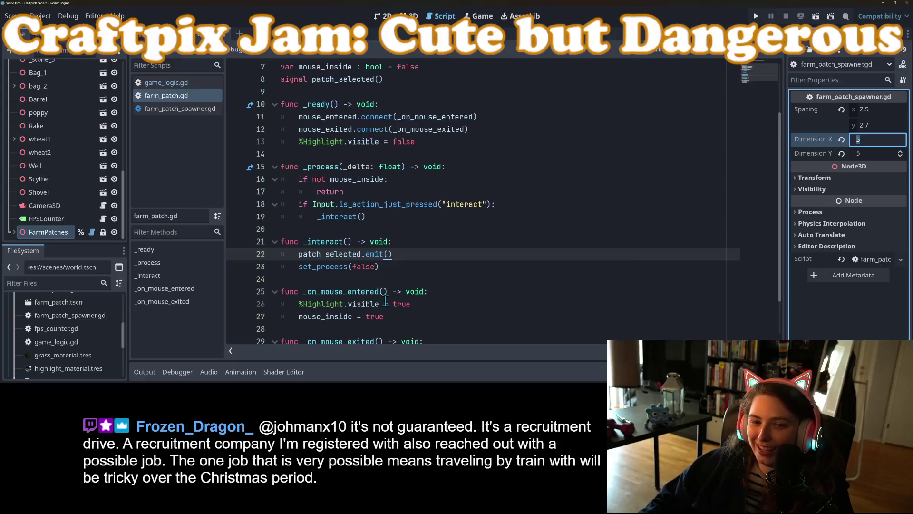
scroll(385, 300, down, 2)
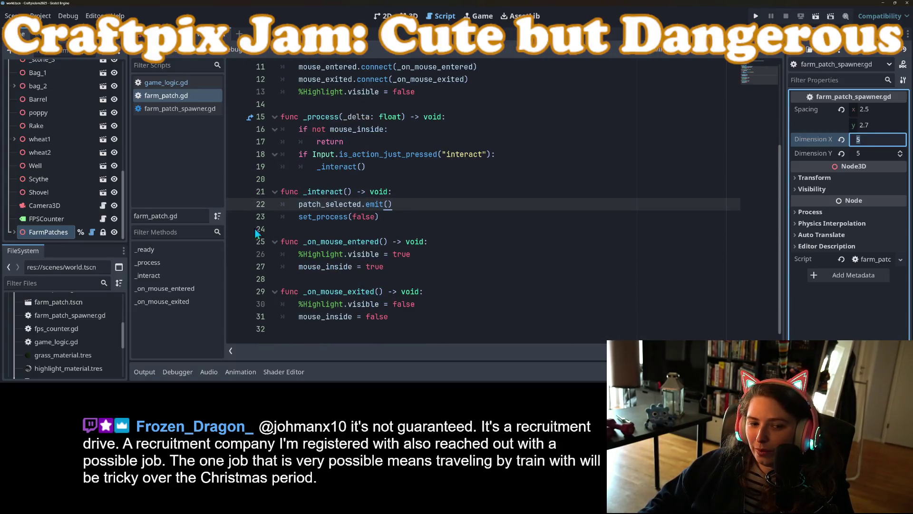
scroll(57, 95, up, 3)
scroll(84, 186, down, 3)
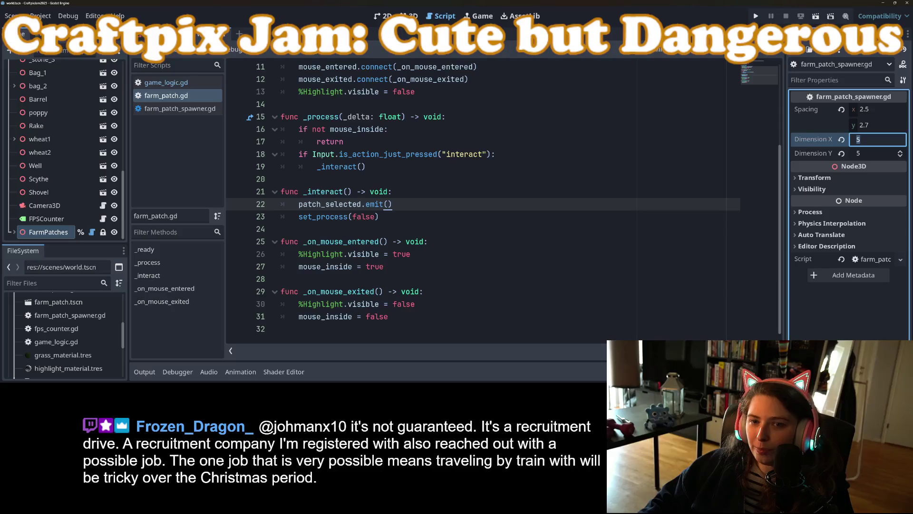
click(407, 16)
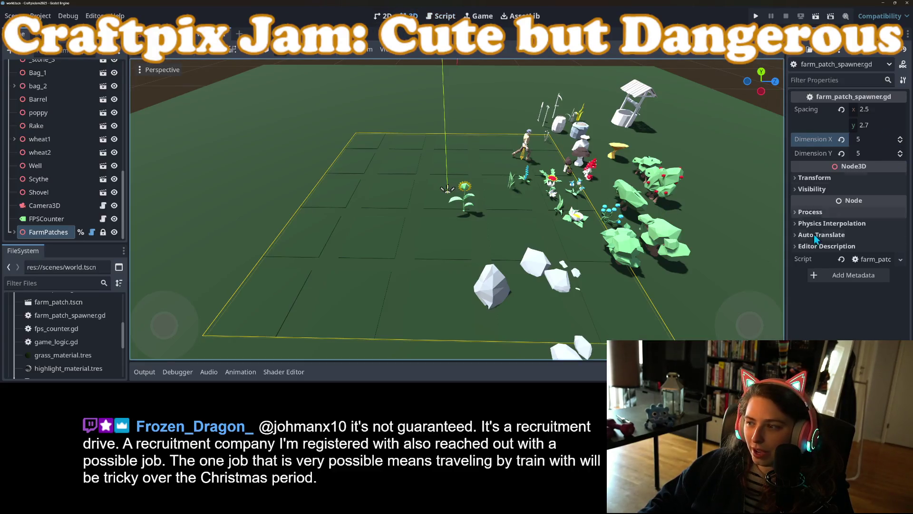
Enter 10 for FarmPatches Dimension X and Y, save the world scene, and open farm_patch_spawner.gd.
scroll(574, 268, down, 5)
scroll(566, 281, up, 6)
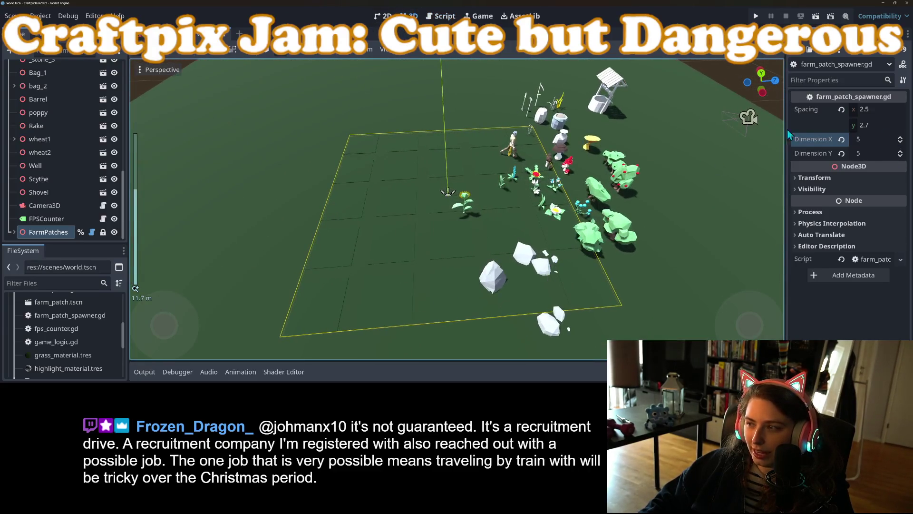
click(878, 140)
text(10)
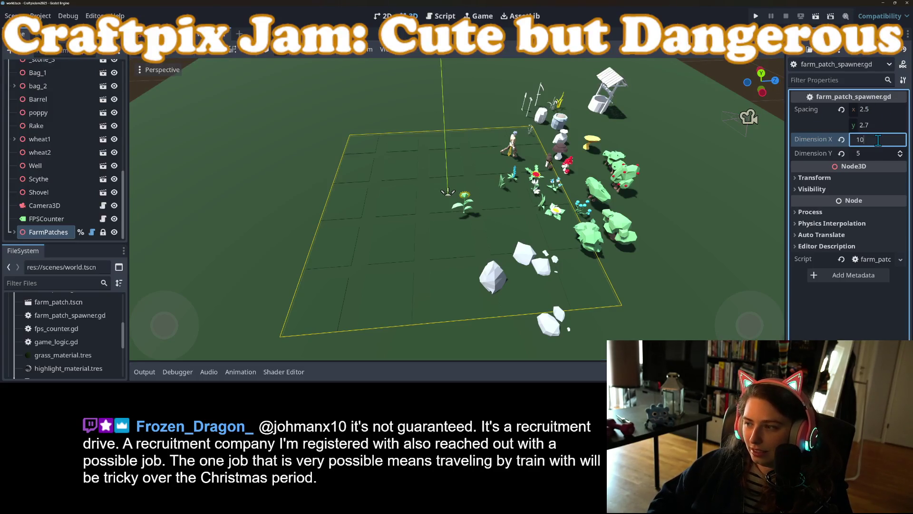
key(Tab)
text(1)
key(Return)
scroll(457, 256, down, 10)
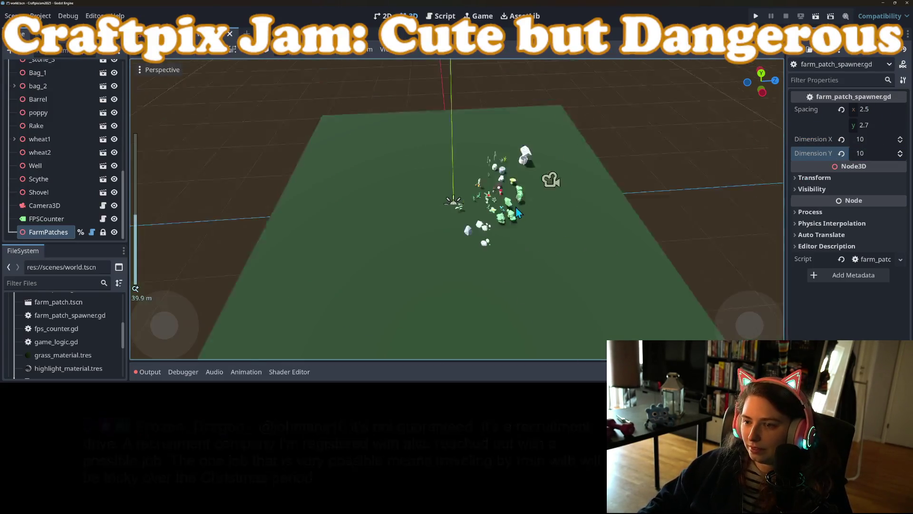
scroll(470, 215, up, 10)
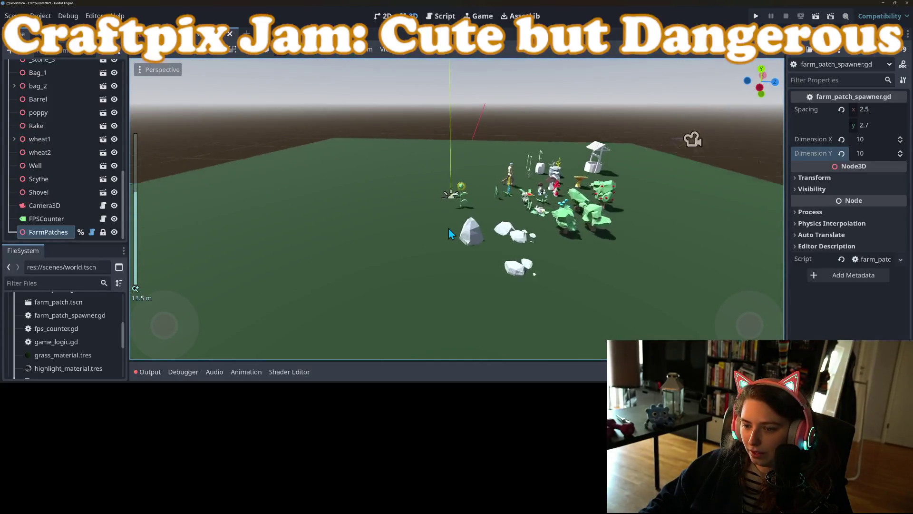
key(ctrl+s)
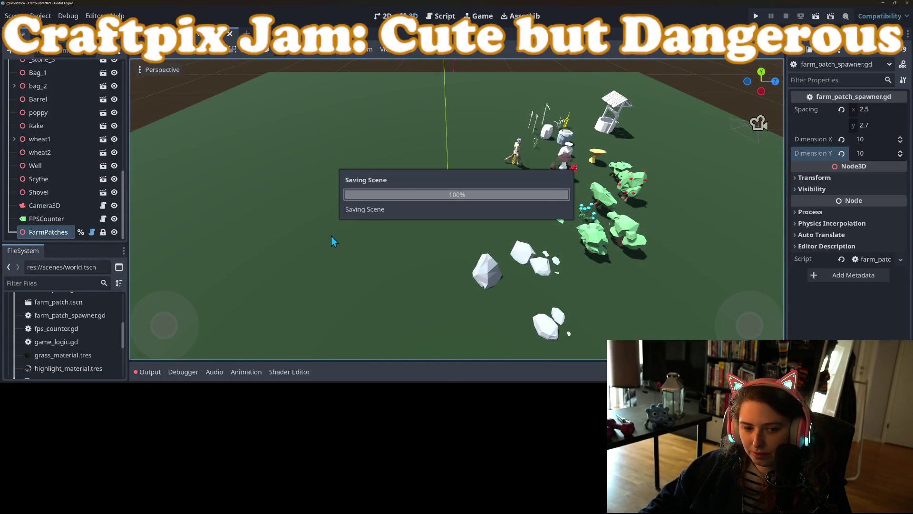
click(89, 236)
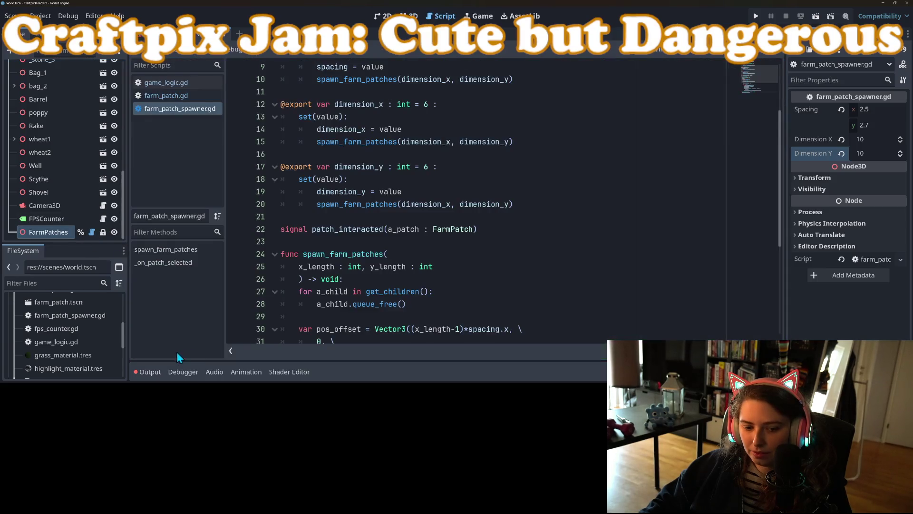
Check the output errors, then cut the a_patch.grid_position assignment from line 36.
click(148, 370)
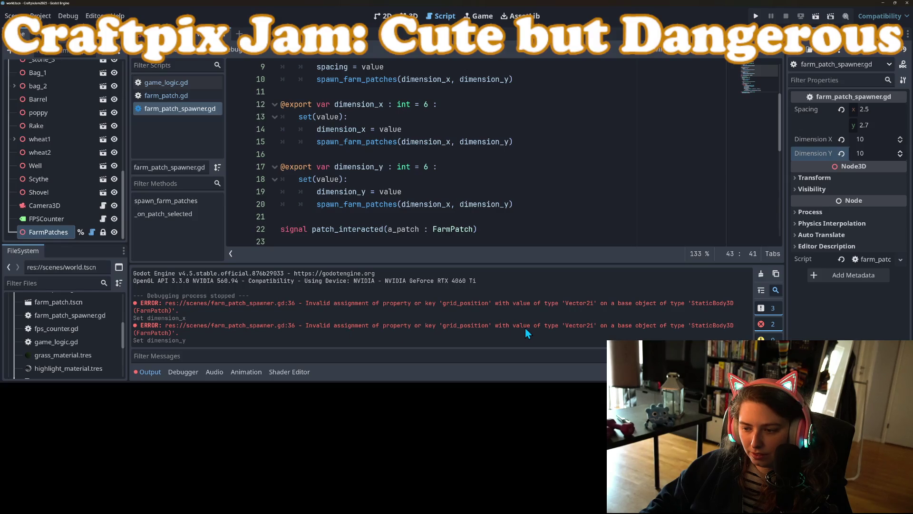
click(147, 376)
scroll(362, 271, down, 5)
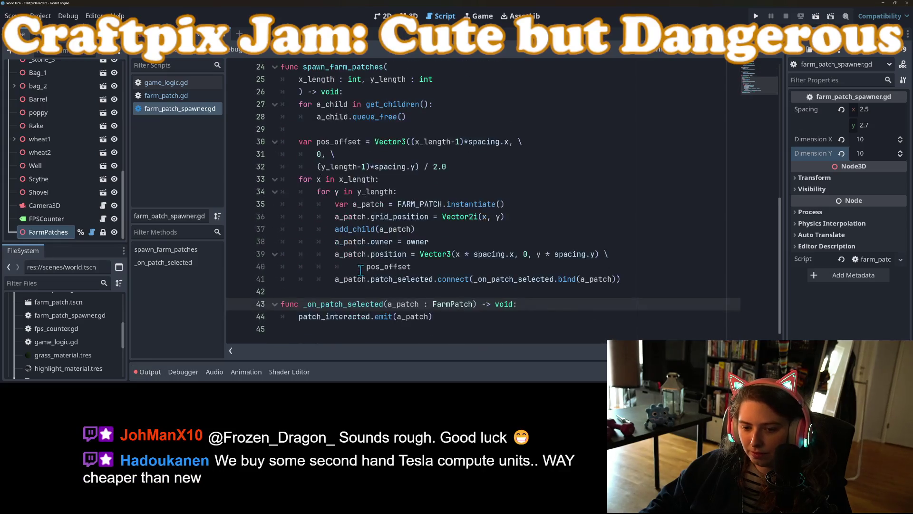
click(357, 205)
click(480, 215)
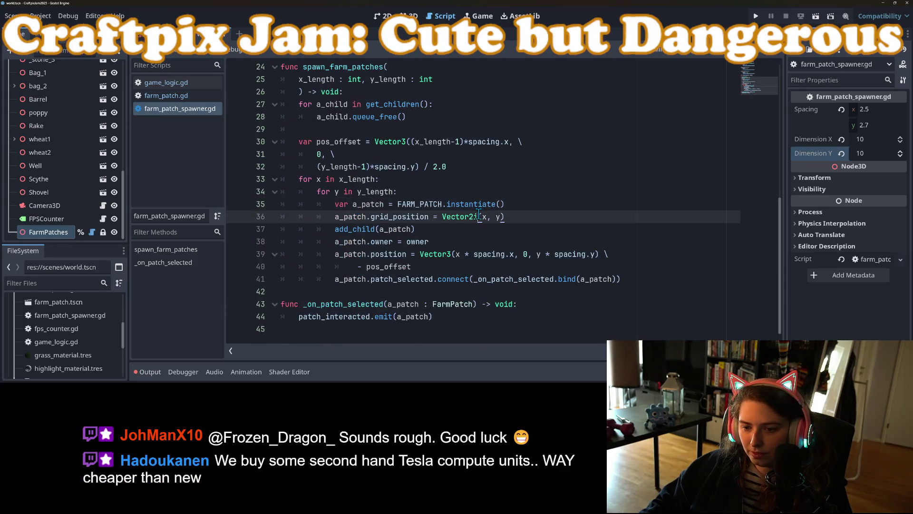
drag(332, 216, 513, 215)
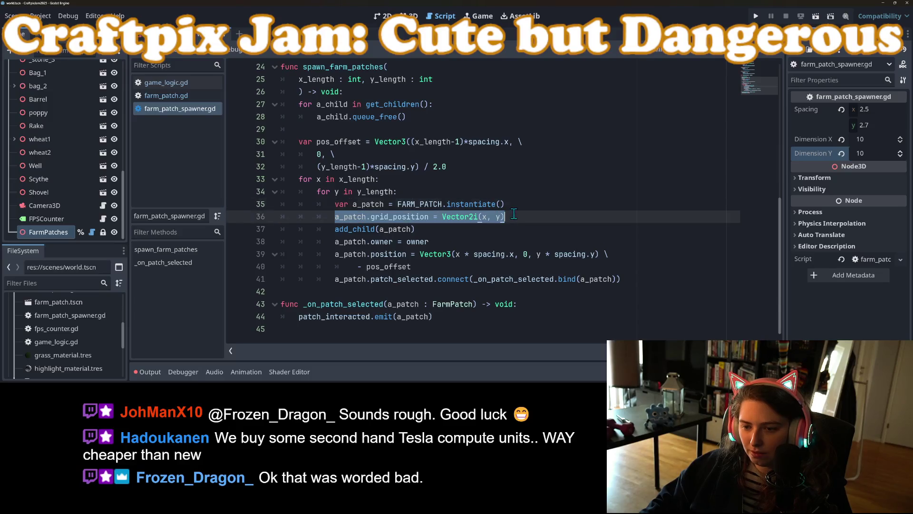
key(ctrl+x)
Paste the grid_position assignment after the patch_selected.connect line and remove the empty line.
click(639, 283)
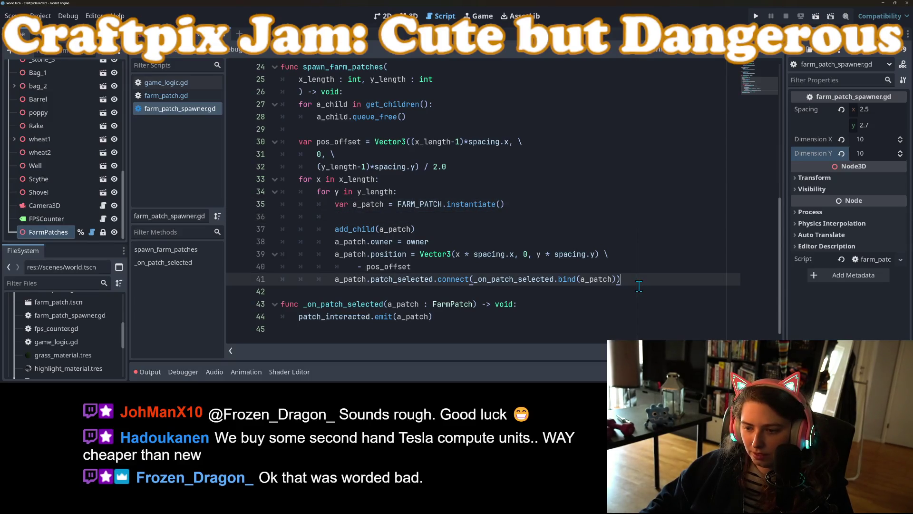
key(Return)
key(ctrl+v)
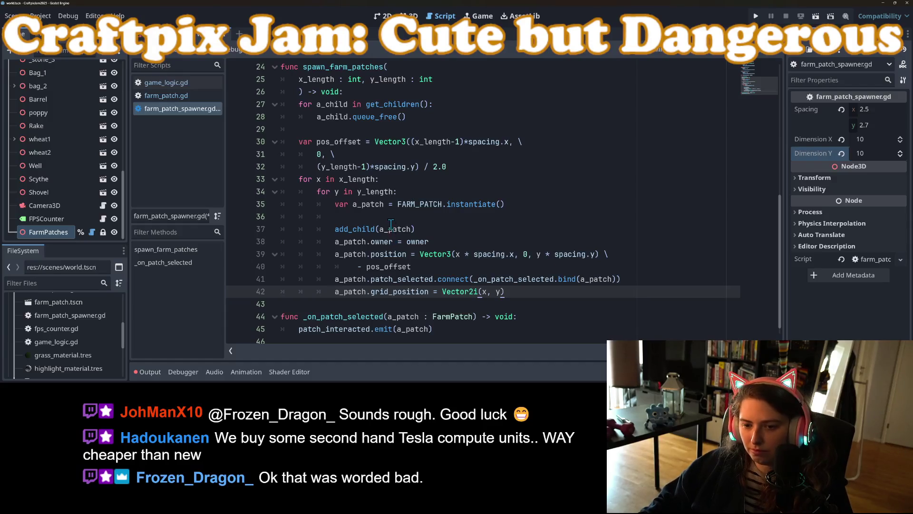
click(399, 215)
key(BackSpace)
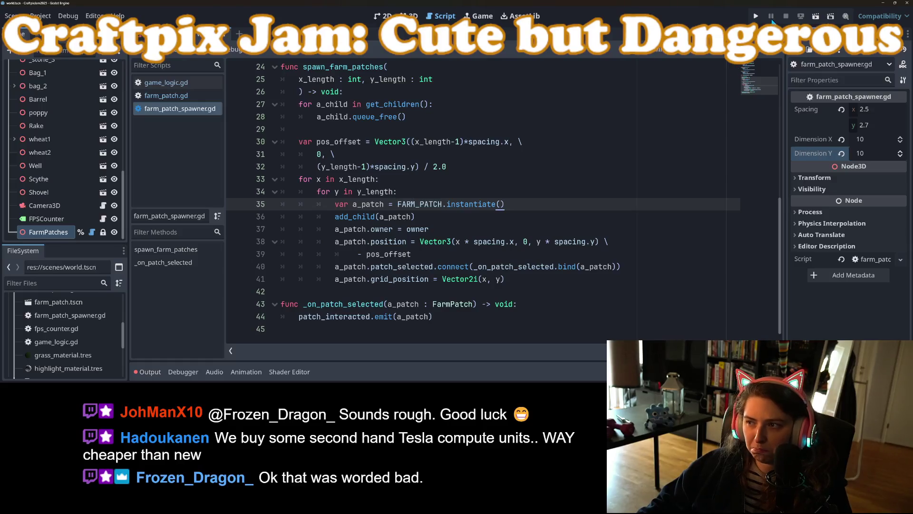
click(419, 18)
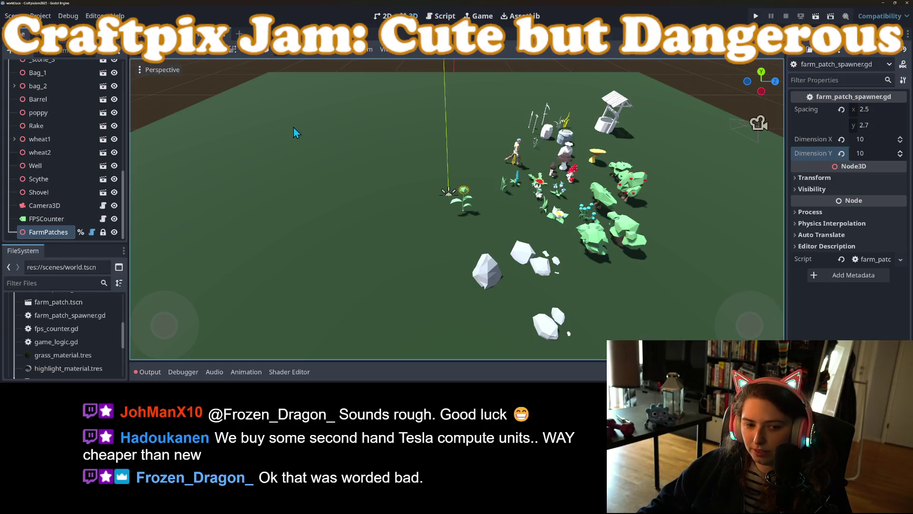
Set Dimension X to 9 to rebuild the grid and jump to the reported error line.
click(879, 140)
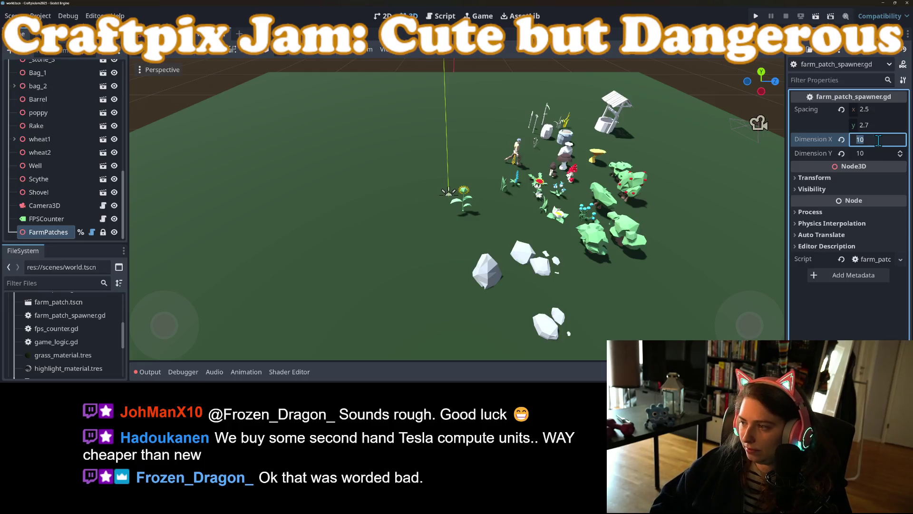
text(9)
key(Return)
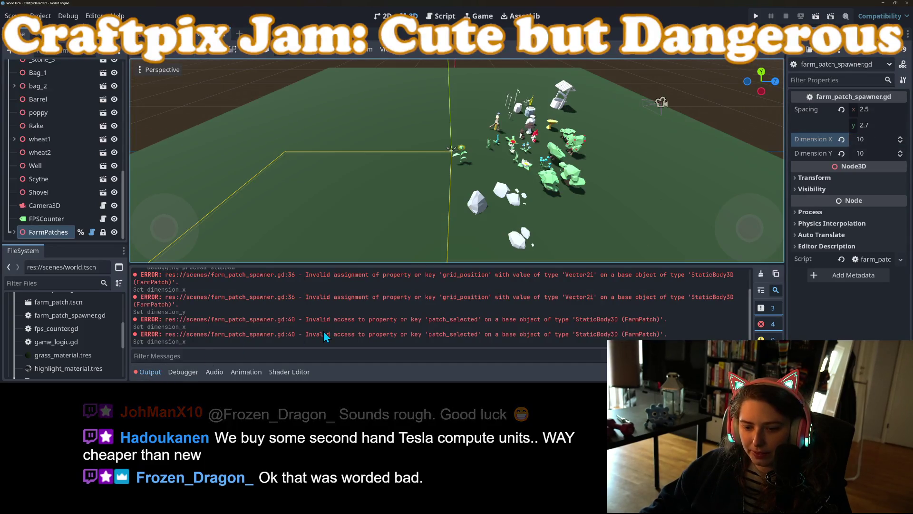
click(235, 334)
Move the grid_position line from the bottom to just above add_child.
click(148, 372)
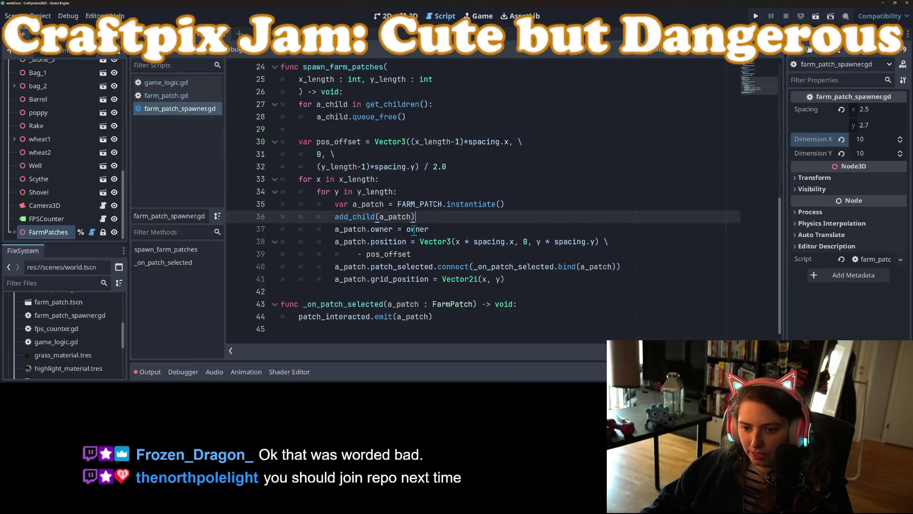
key(ctrl+shift+Return)
triple_click(507, 295)
key(ctrl+x)
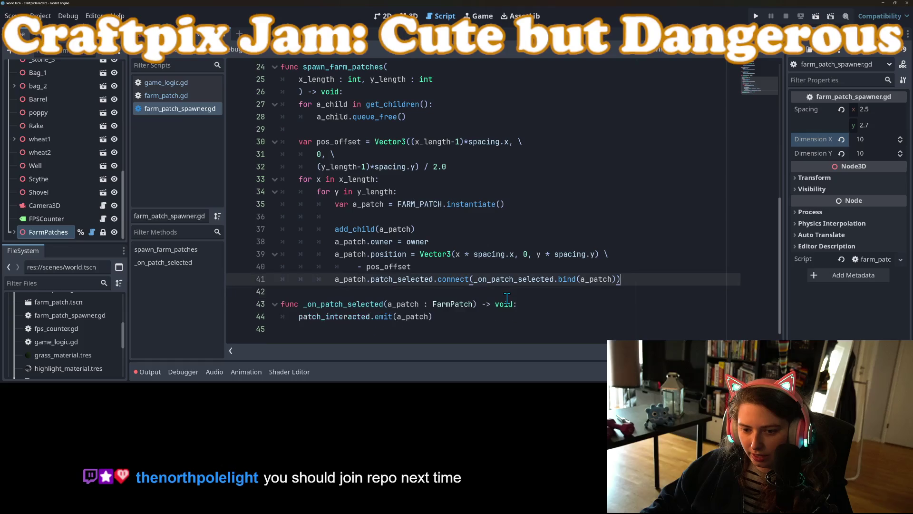
click(528, 217)
key(ctrl+v)
Add 'if is_inside_tree():' below the instantiate line and indent grid_position under it.
click(523, 203)
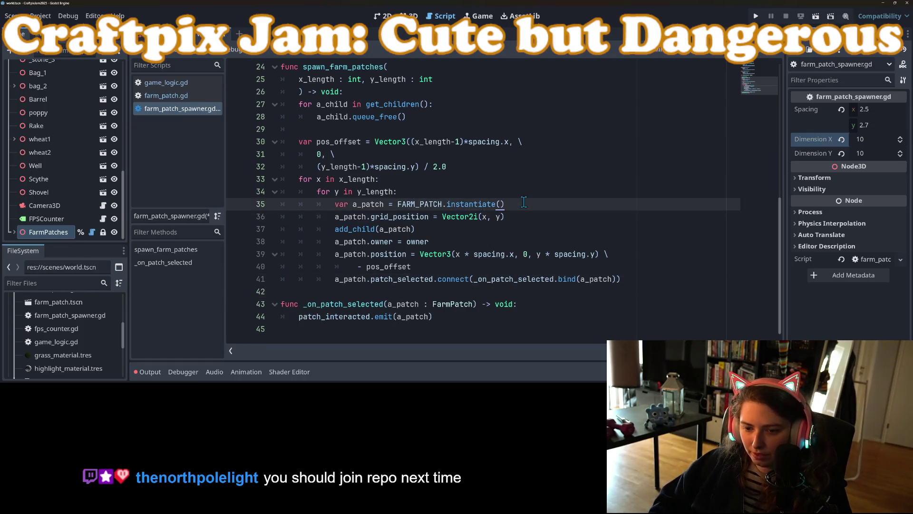
key(Return)
text(if )
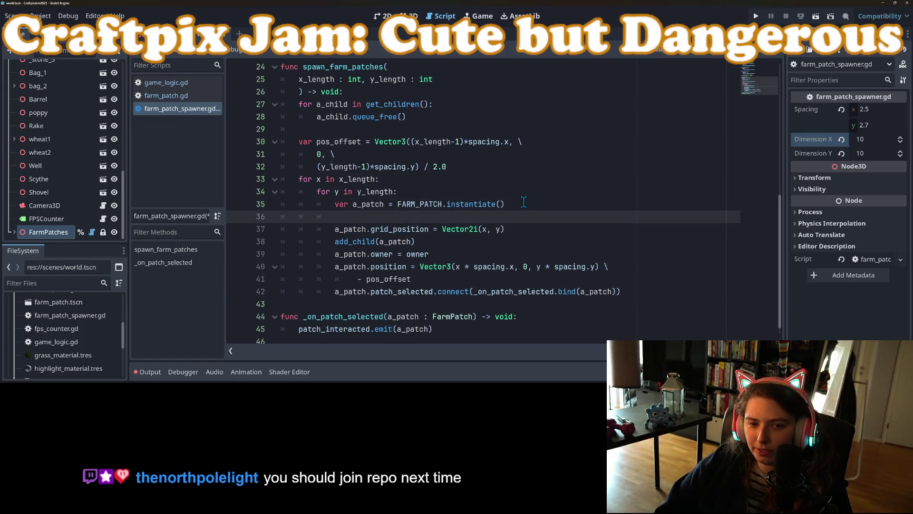
text(is)
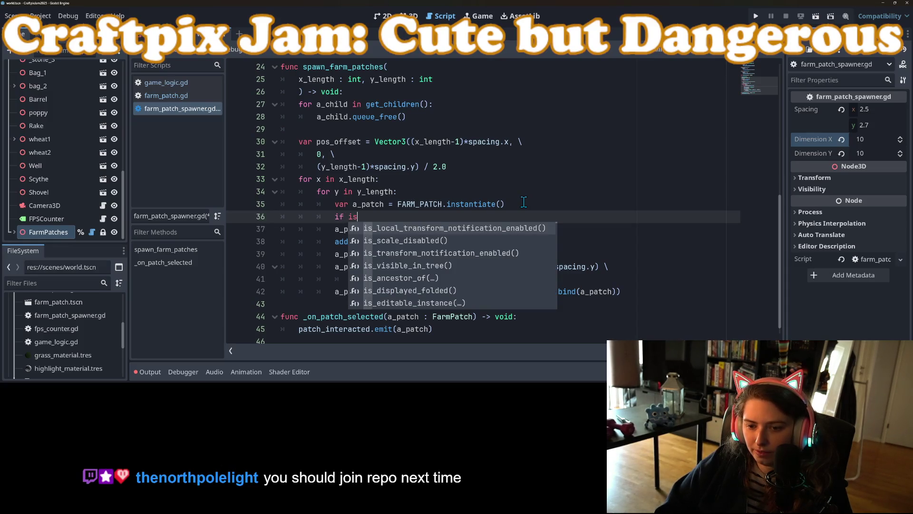
text(_ins)
key(Return)
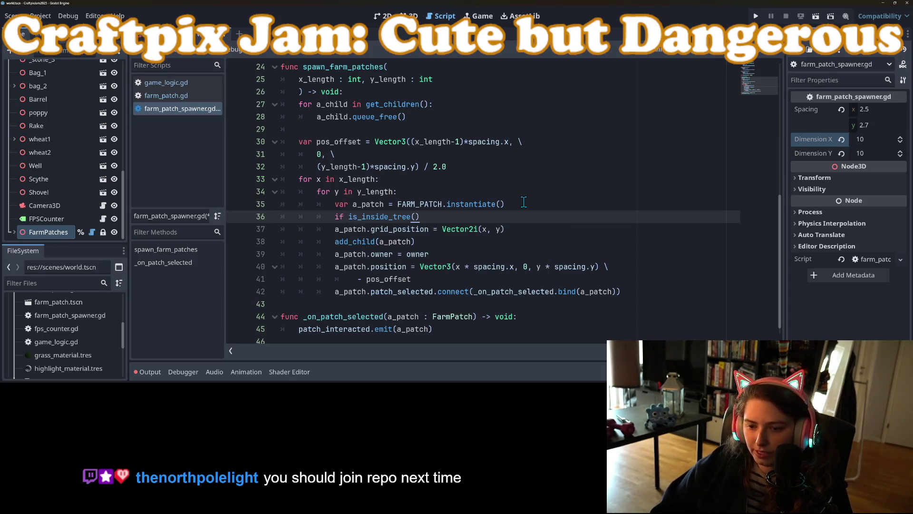
text(:)
key(Down)
key(Home)
key(Tab)
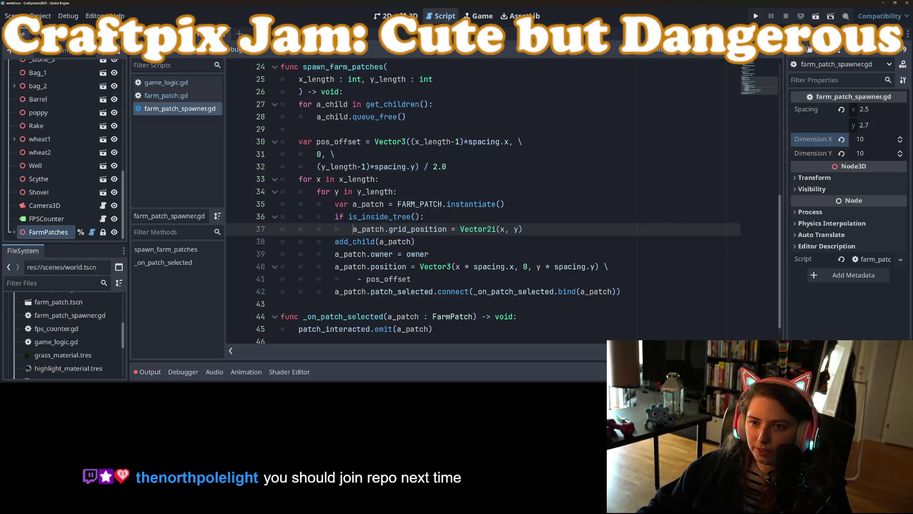
In the 3D view, set Dimension X to 9 then back to 10, and save the scene.
click(418, 17)
click(868, 140)
text(9)
key(Return)
click(869, 141)
text(10)
key(Return)
key(ctrl+s)
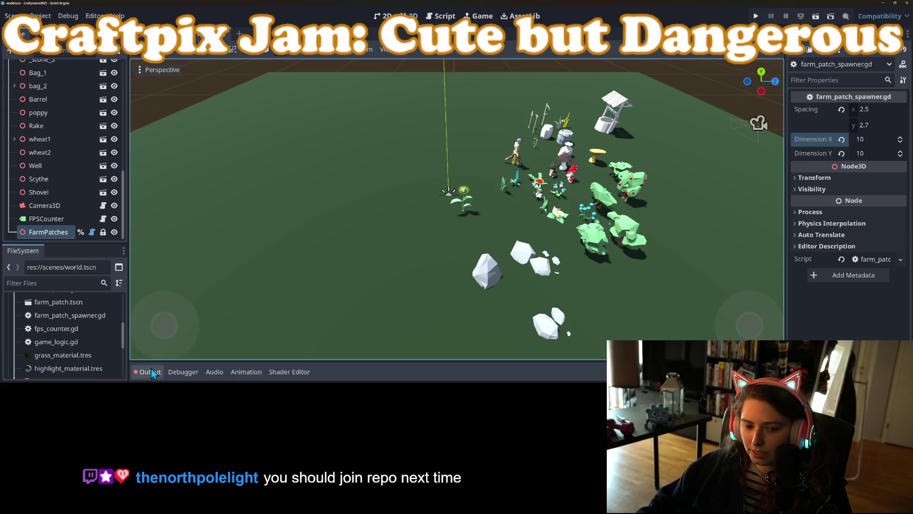
Show the output errors and inspect the farm_patch scene and farm_patch.gd's _interact code.
click(153, 372)
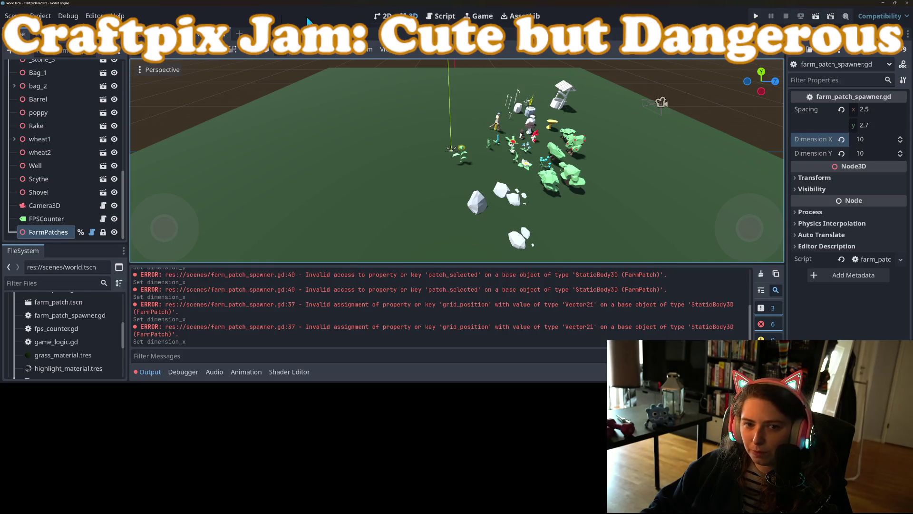
click(142, 34)
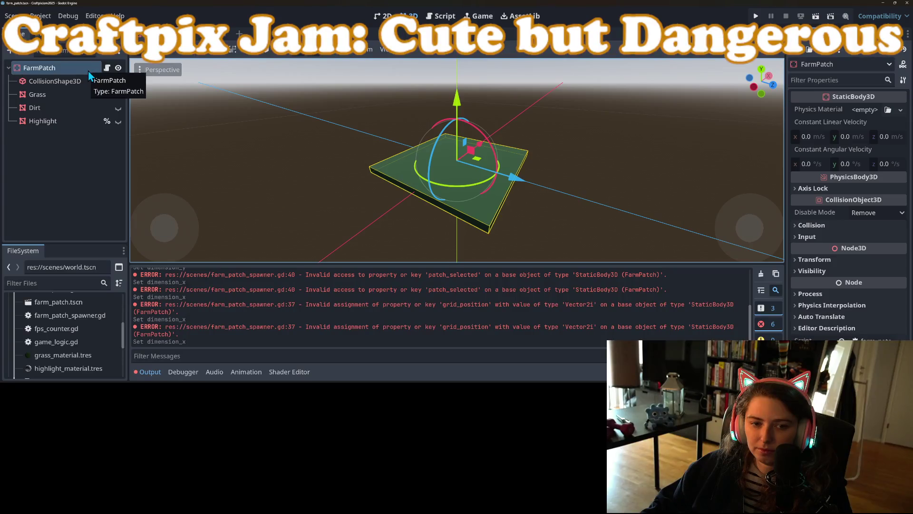
click(107, 68)
click(370, 216)
click(370, 204)
click(209, 34)
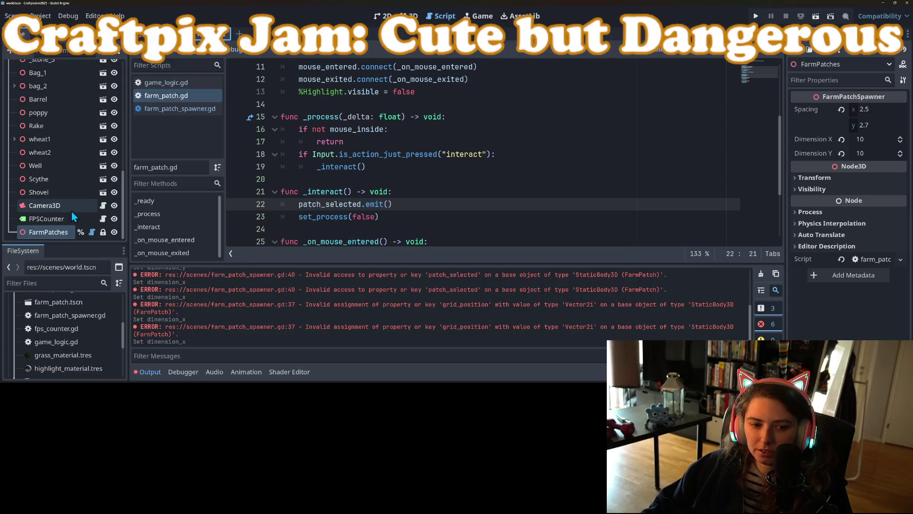
click(414, 216)
scroll(414, 217, down, 3)
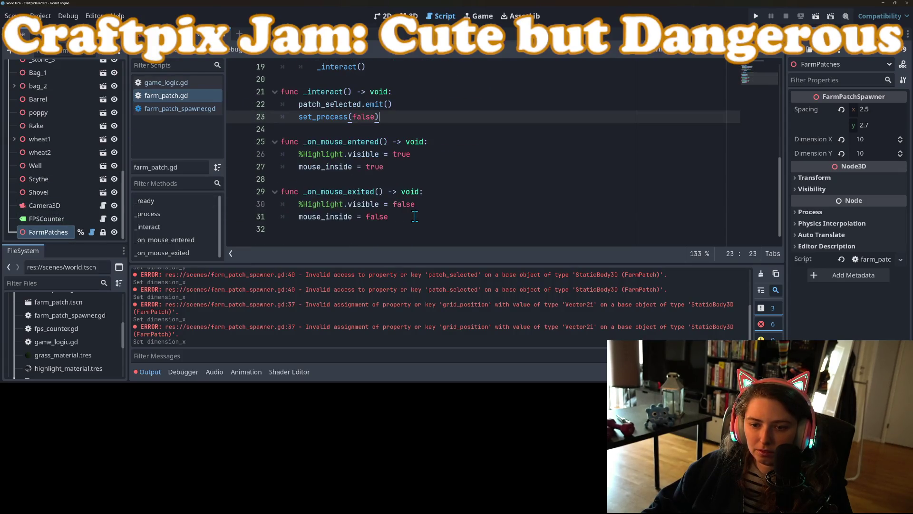
scroll(415, 216, up, 5)
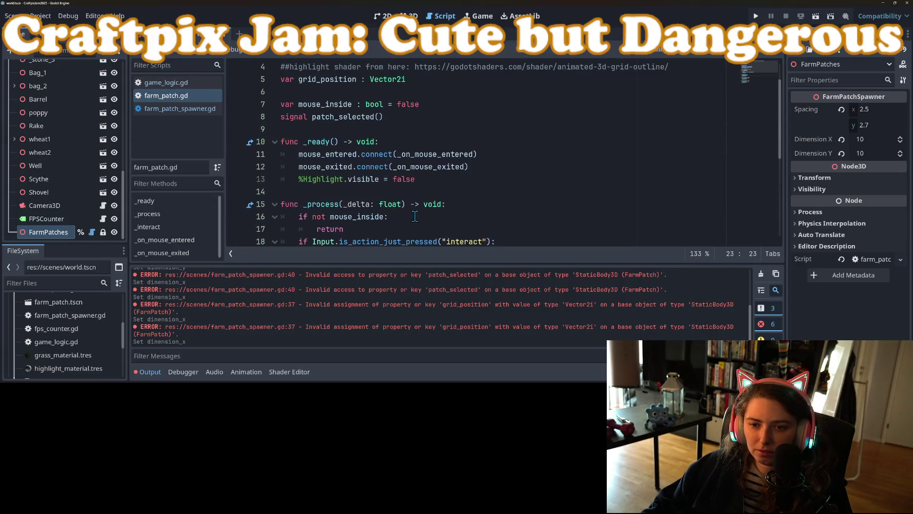
In farm_patch_spawner.gd, delete the 'if is_inside_tree():' line and save.
click(180, 109)
drag(353, 229, 335, 217)
key(BackSpace)
key(ctrl+s)
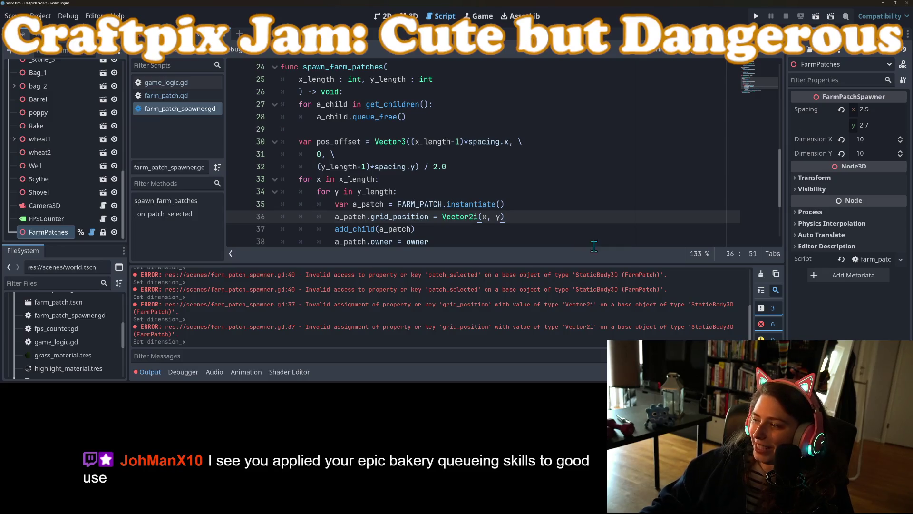
Add an 'if not Engine.is_editor_hint():' line below the instantiate call.
scroll(482, 211, down, 2)
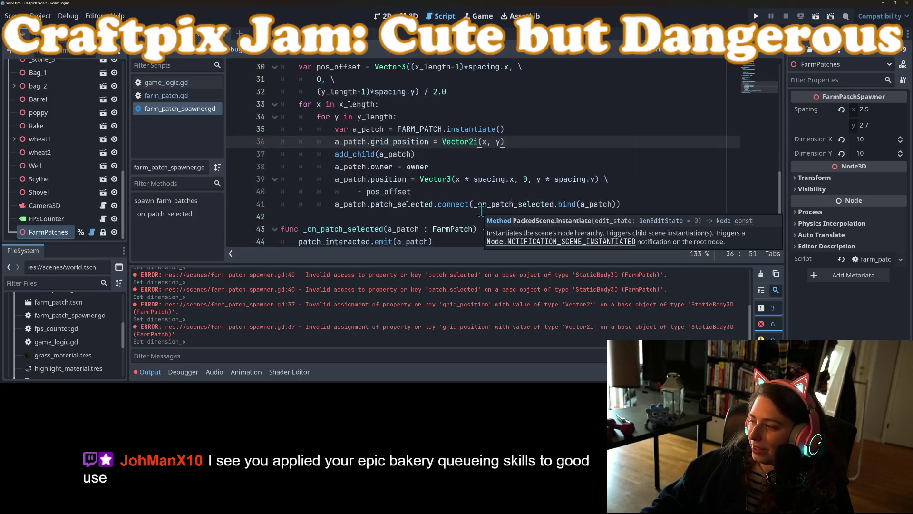
scroll(398, 204, up, 2)
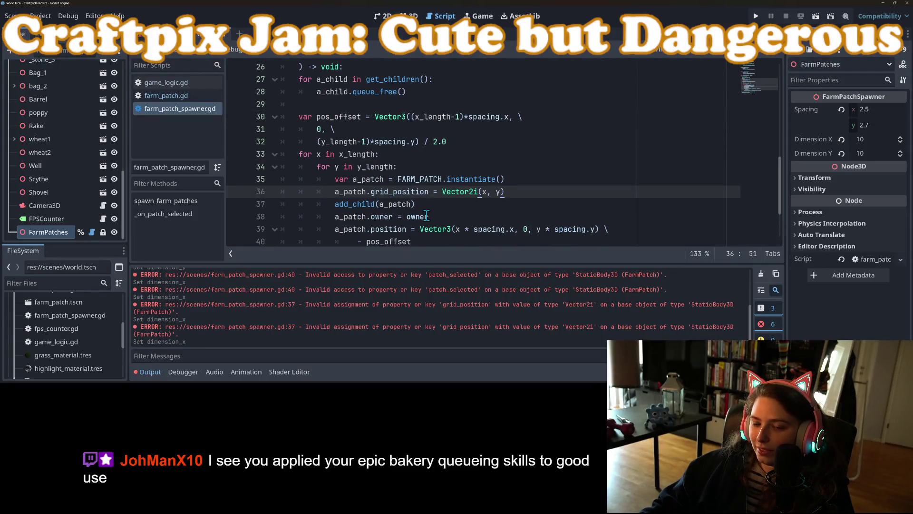
click(529, 180)
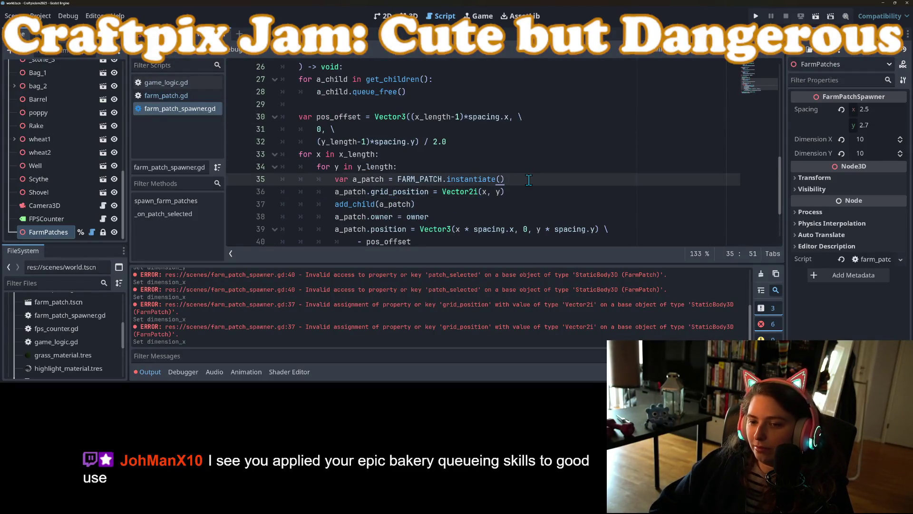
key(Return)
text(if not)
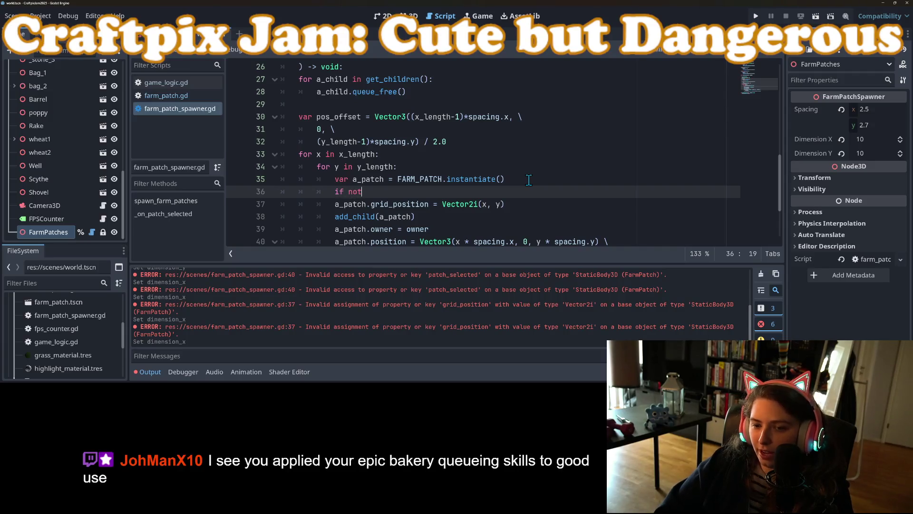
text( Engine.)
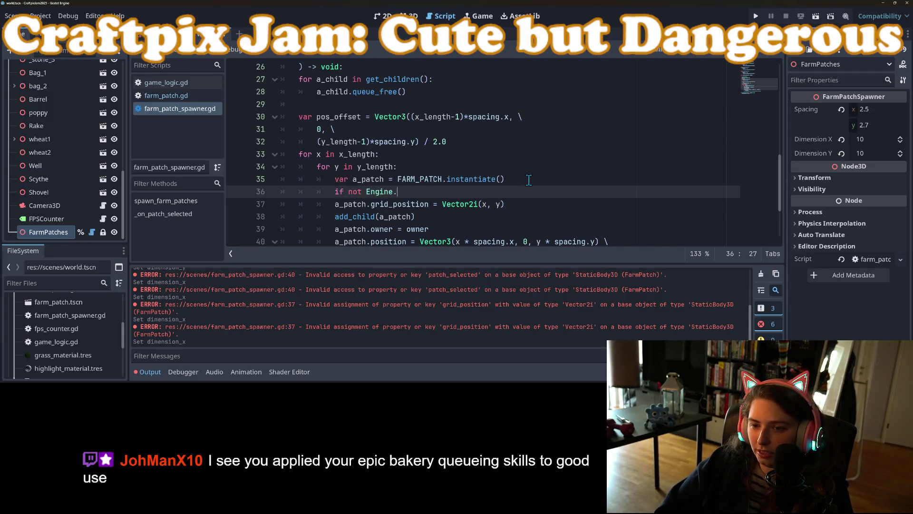
text(edi)
key(Return)
text(:)
Indent the grid_position assignment under the editor-hint check and save.
key(Down)
key(Home)
key(Tab)
key(ctrl+s)
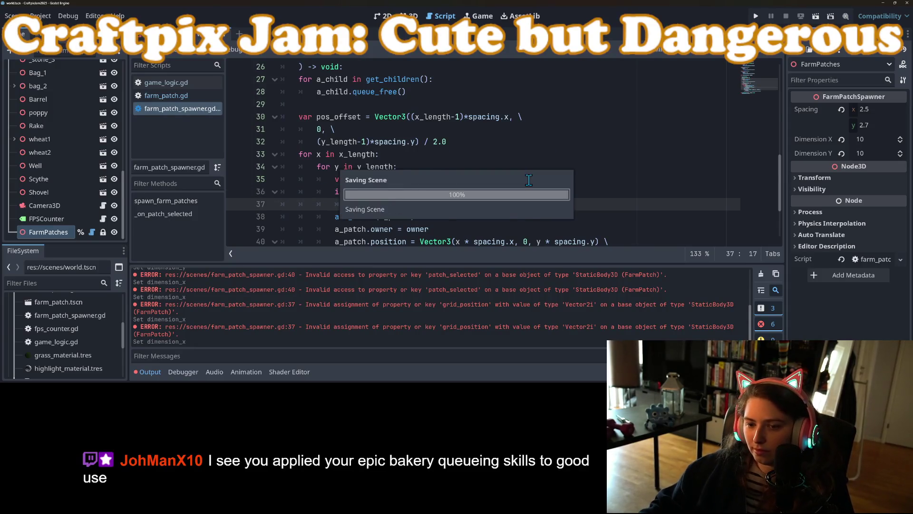
click(411, 14)
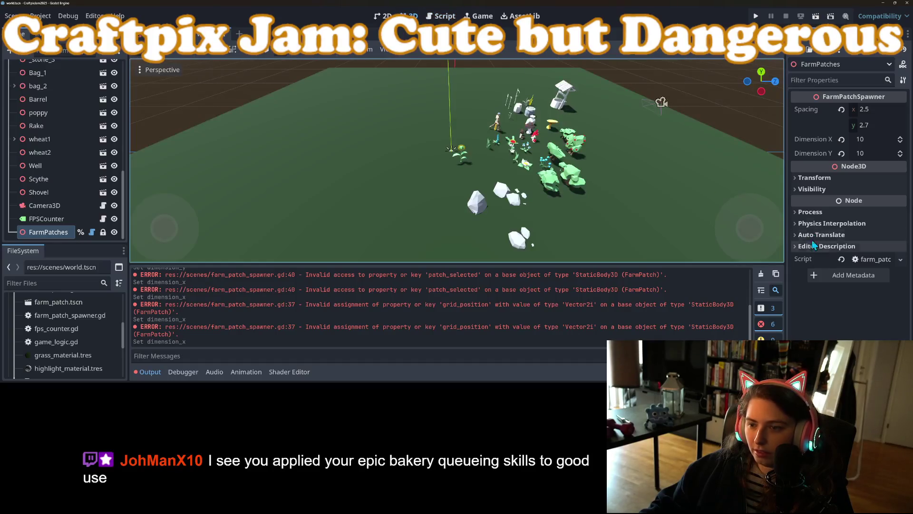
Change Dimension X to 9 and back to 10 to rebuild the grid, then reopen the script.
click(879, 139)
text(9)
key(Return)
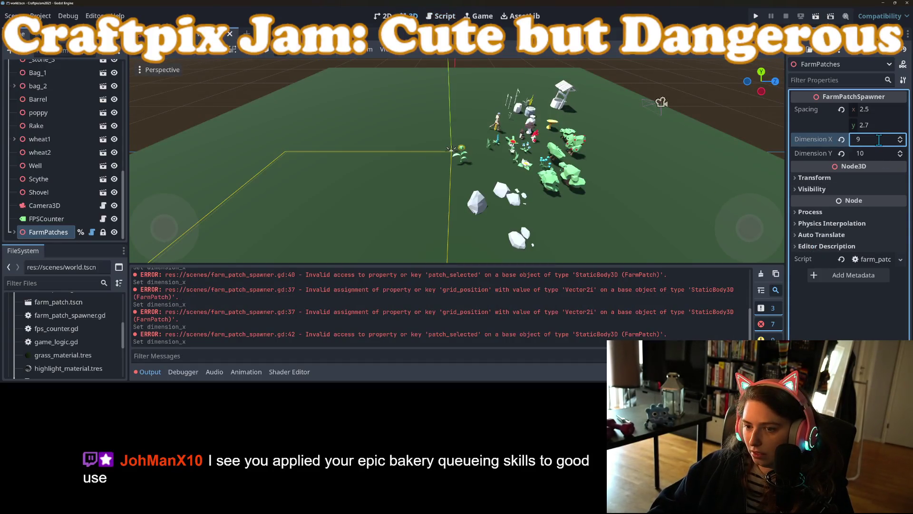
text(10)
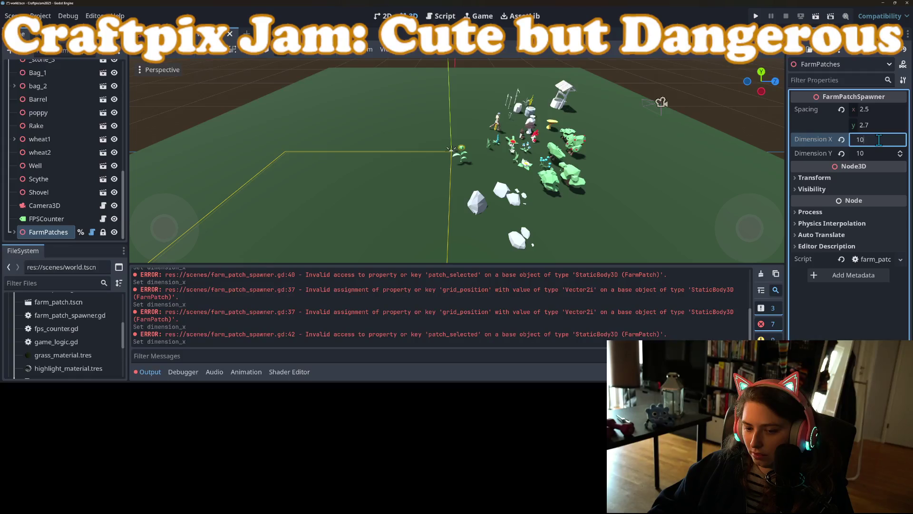
key(Return)
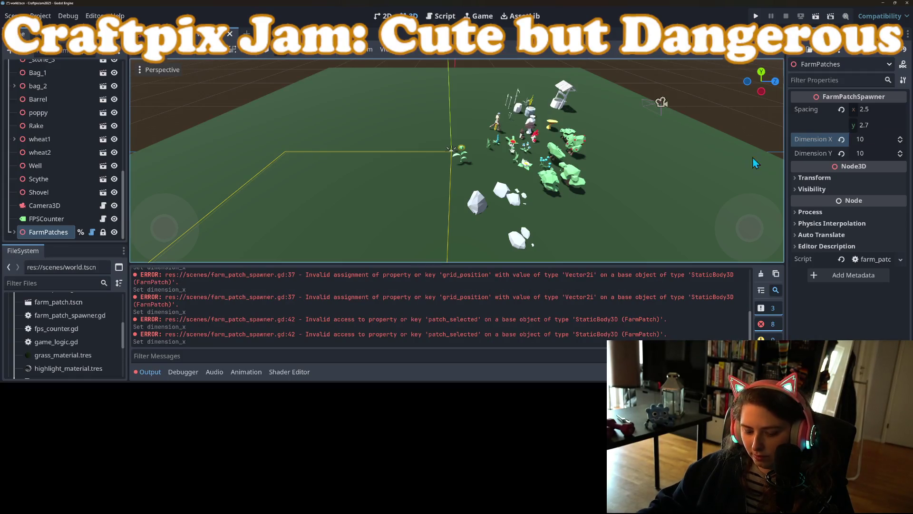
click(429, 17)
scroll(402, 165, down, 2)
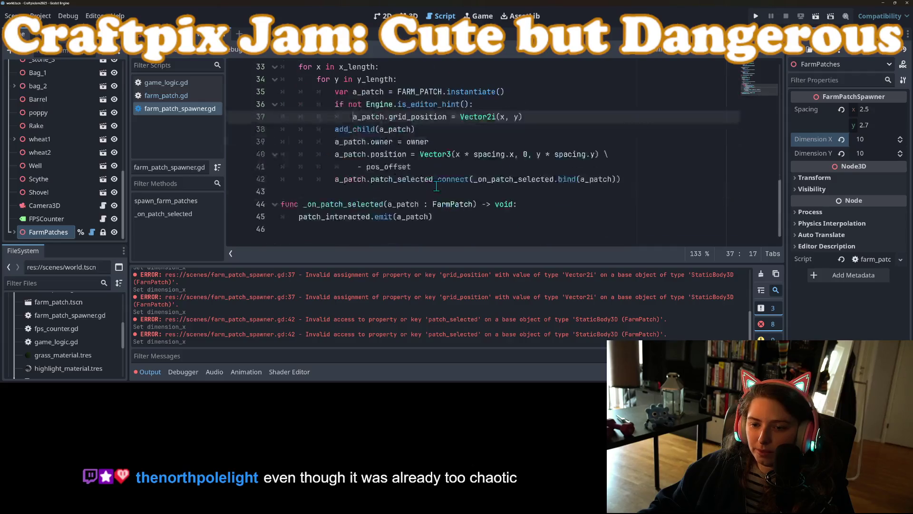
Move the is_editor_hint block above the patch_selected connect line and indent the connect line under it.
scroll(402, 165, up, 1)
drag(335, 142, 523, 154)
key(ctrl+c)
key(BackSpace)
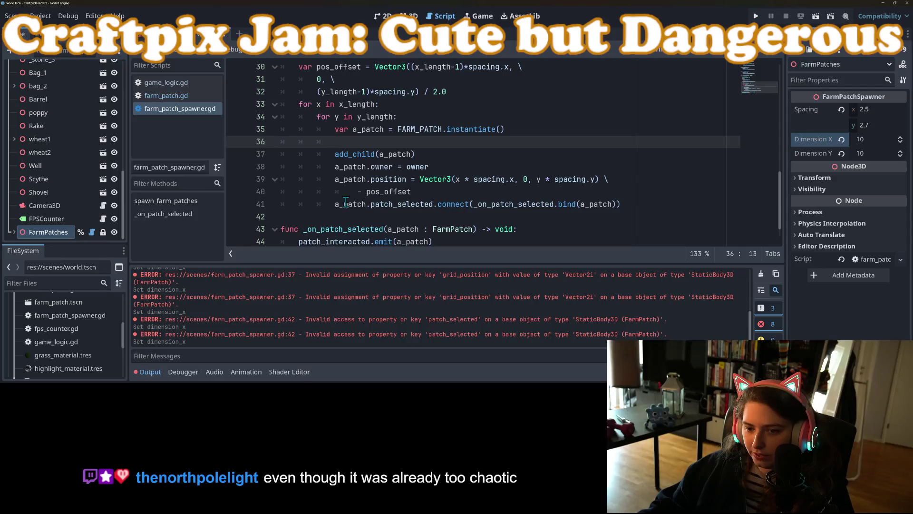
click(336, 204)
key(Return)
key(Up)
key(ctrl+v)
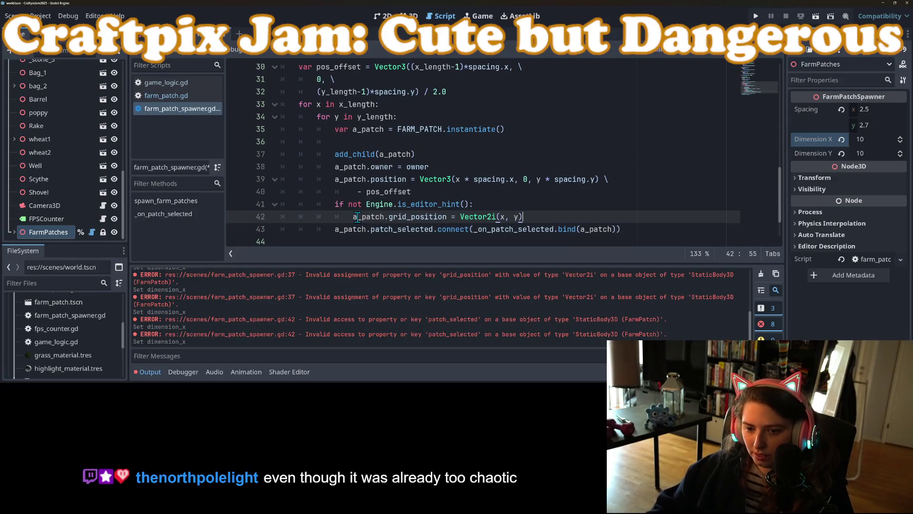
click(338, 234)
key(Tab)
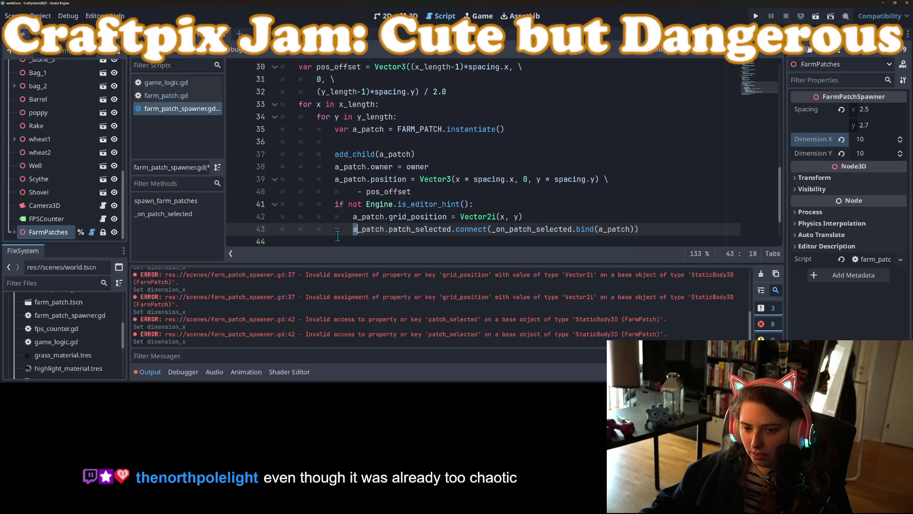
Delete the leftover empty line 36 and review the positioning code.
click(346, 139)
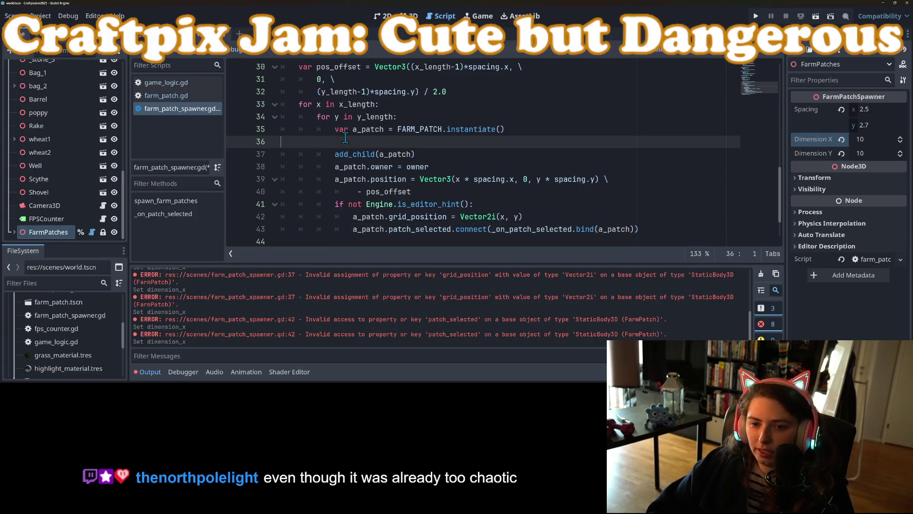
key(BackSpace)
click(399, 166)
click(446, 180)
scroll(450, 210, down, 1)
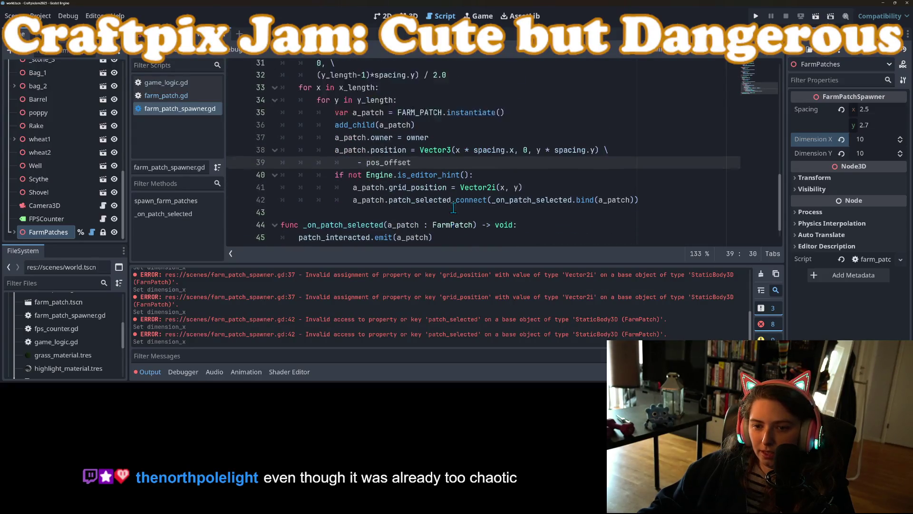
scroll(454, 208, up, 1)
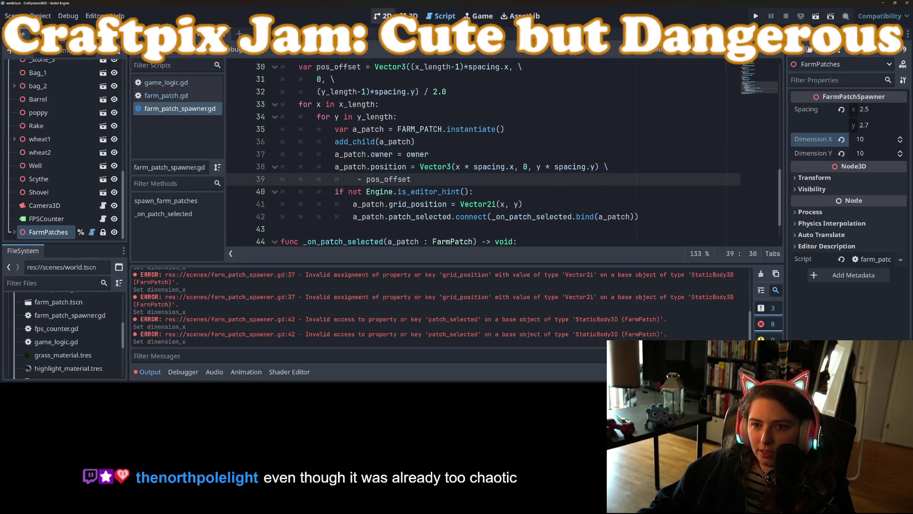
click(409, 16)
Change Dimension Y to 9 and back to 10, save, and orbit to view the 10×10 grid.
click(863, 153)
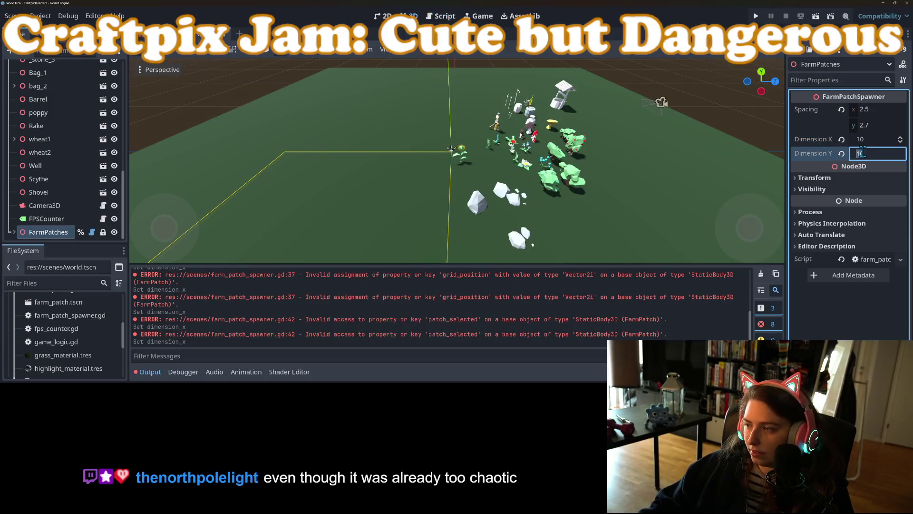
text(9)
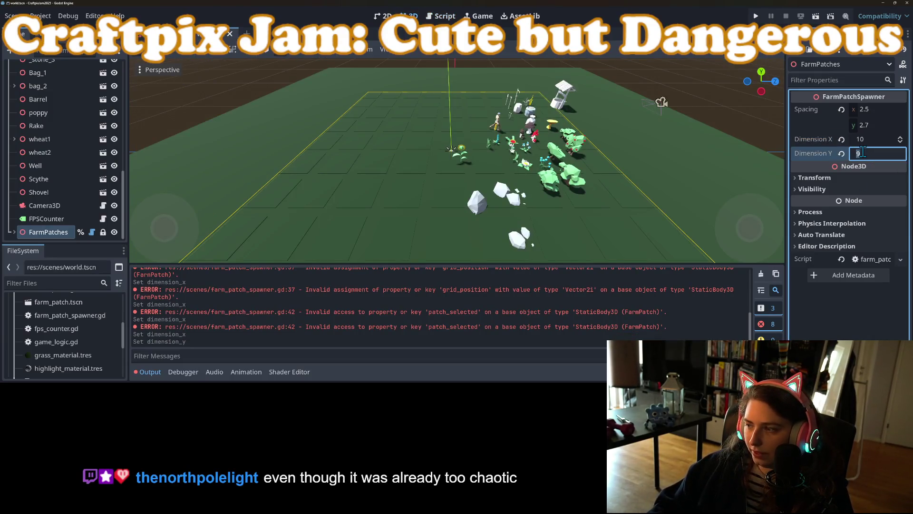
key(Return)
key(ctrl+s)
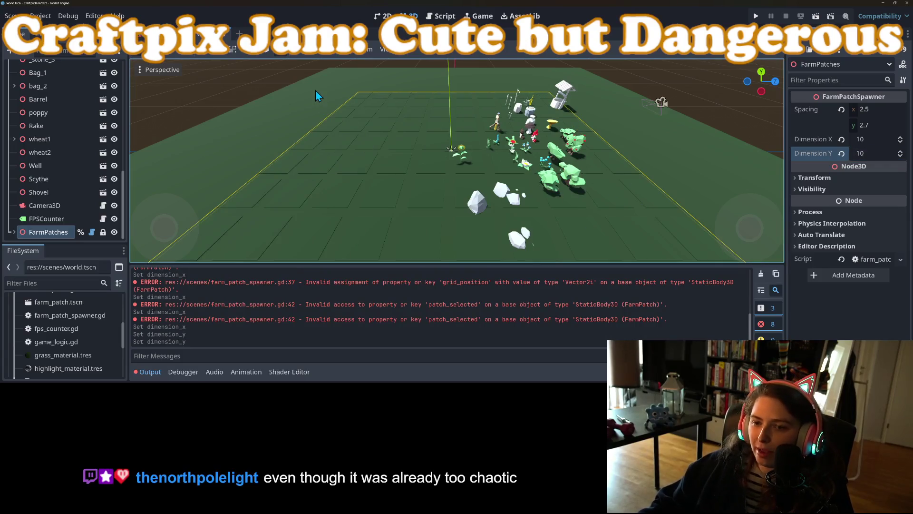
scroll(316, 88, down, 3)
mouse_move(319, 98)
mouse_down()
mouse_move(424, 198)
mouse_move(462, 221)
mouse_move(565, 152)
mouse_move(465, 147)
mouse_up()
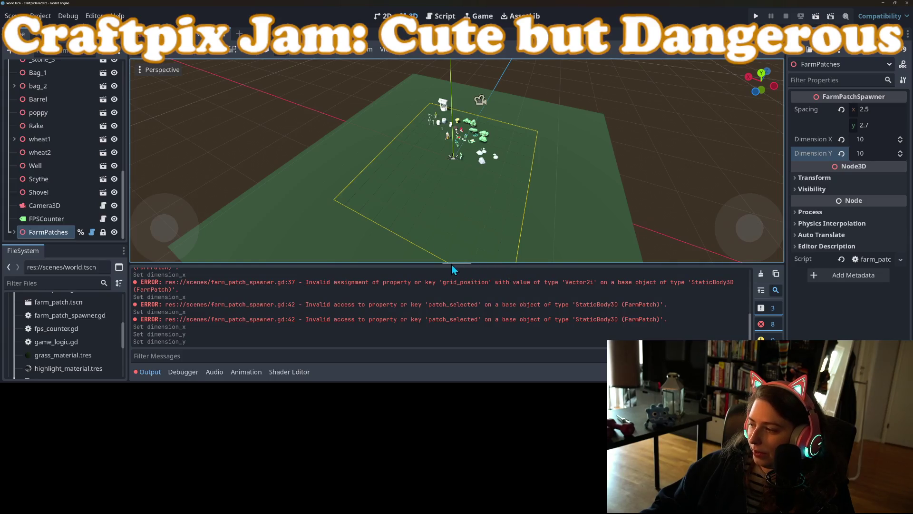
Orbit around the farm grid, hide the Output panel, and save the scene.
drag(452, 264, 416, 241)
scroll(390, 242, up, 3)
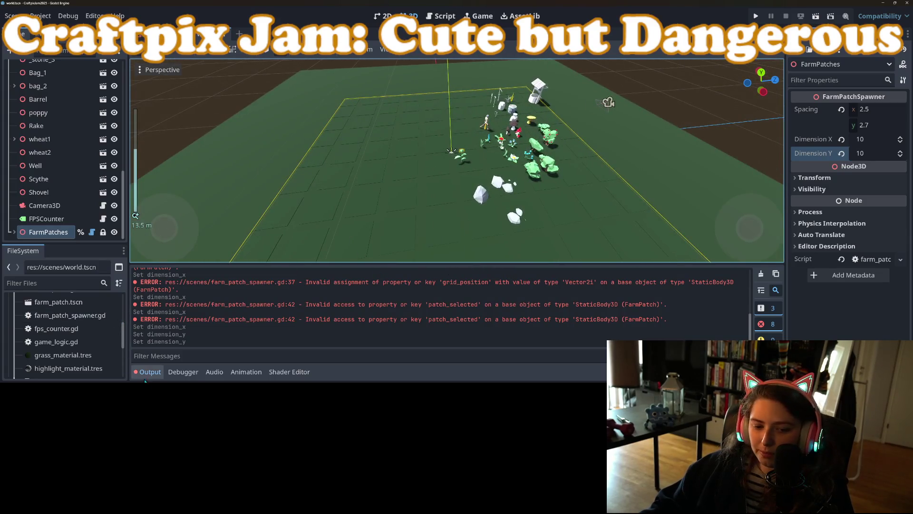
click(151, 371)
mouse_move(645, 271)
mouse_down()
mouse_move(520, 273)
mouse_move(524, 257)
mouse_move(541, 267)
mouse_up()
scroll(527, 259, up, 3)
key(ctrl+s)
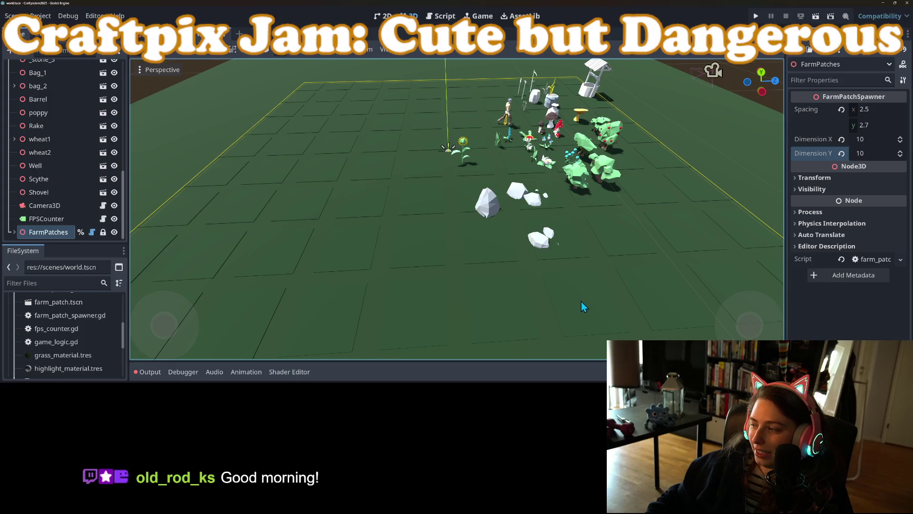
Inspect the farm props up close, then open the World node's game_logic.gd script.
scroll(580, 272, down, 5)
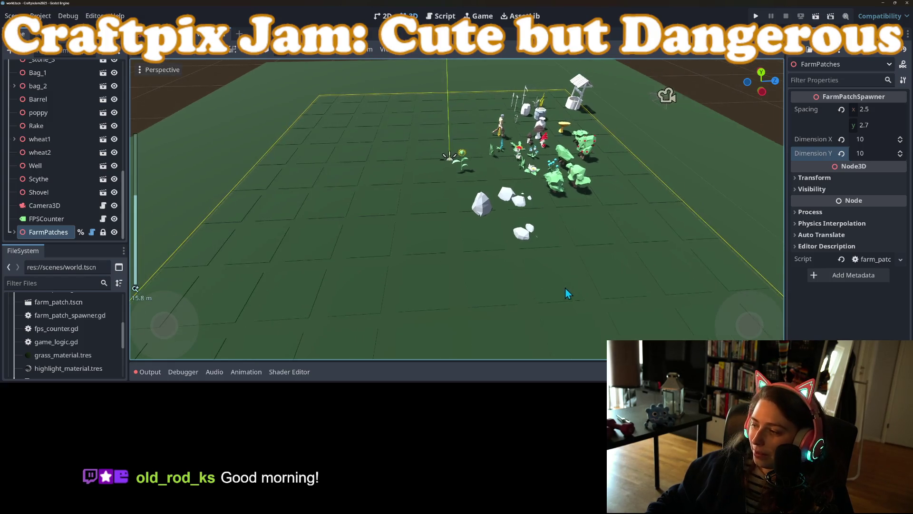
scroll(542, 267, up, 3)
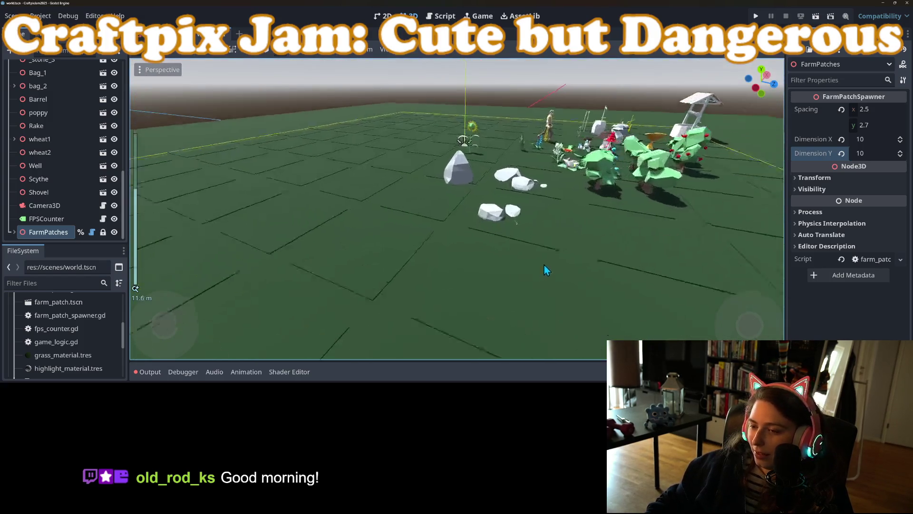
mouse_move(737, 233)
mouse_down()
mouse_move(729, 209)
mouse_move(228, 270)
mouse_up()
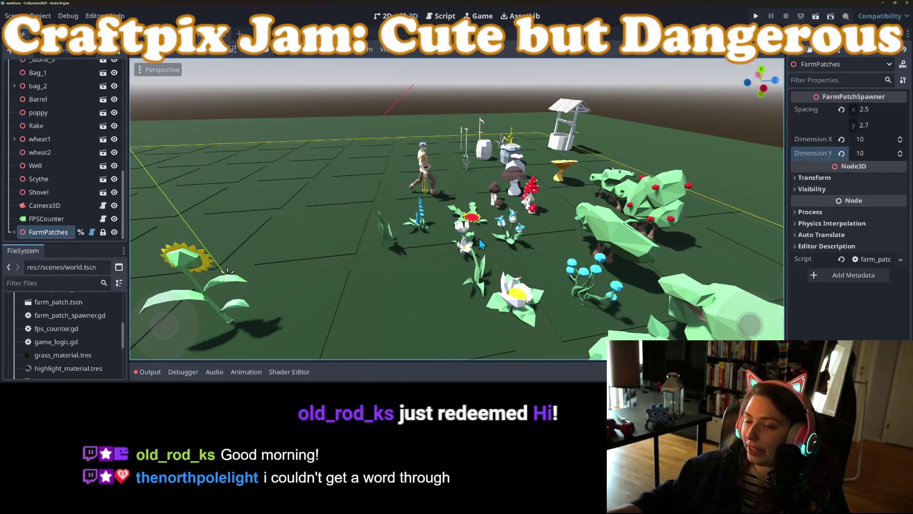
scroll(402, 292, down, 6)
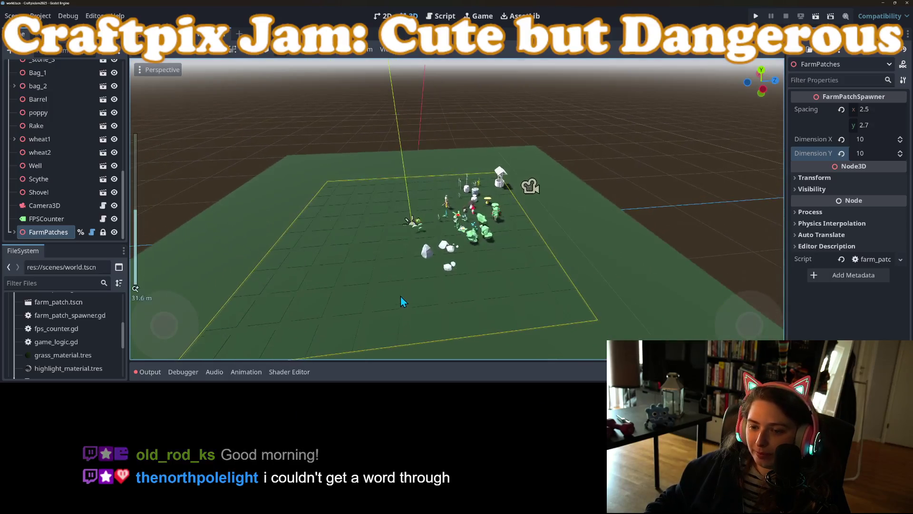
scroll(438, 252, up, 8)
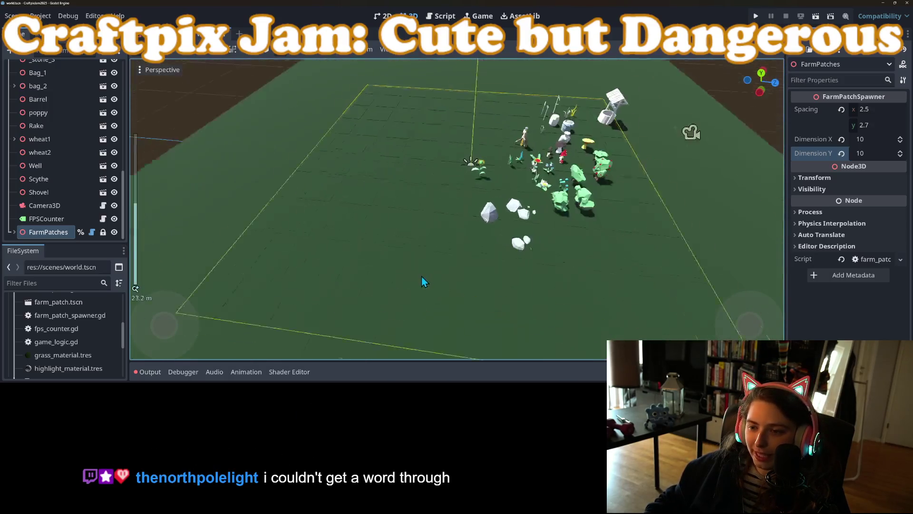
scroll(433, 275, down, 5)
scroll(433, 274, up, 3)
scroll(432, 276, up, 2)
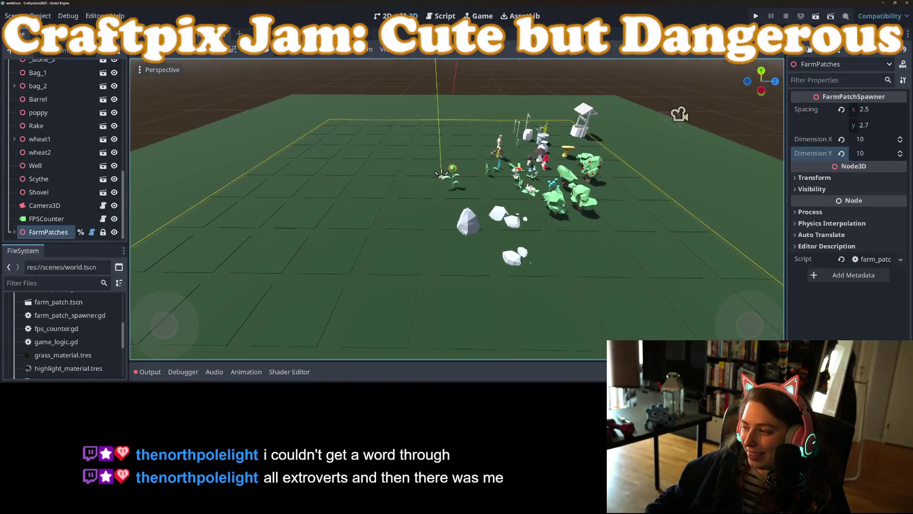
scroll(90, 157, up, 15)
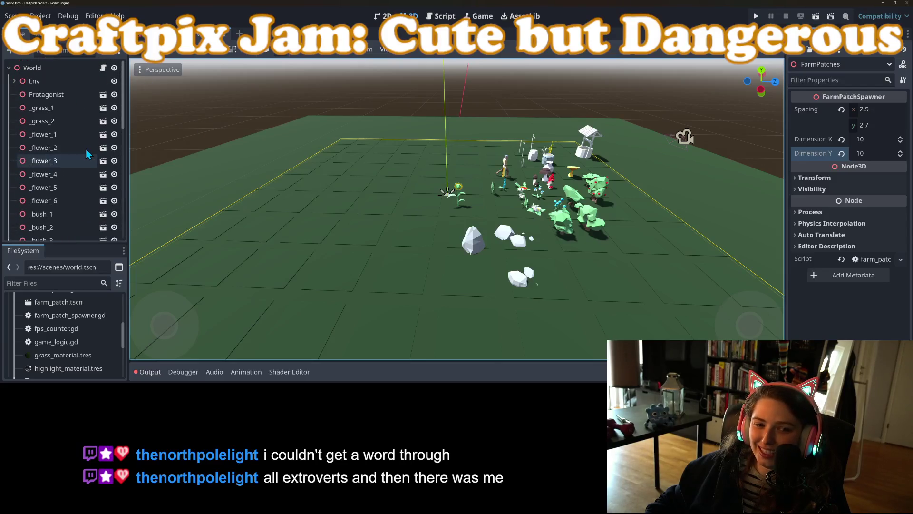
click(103, 69)
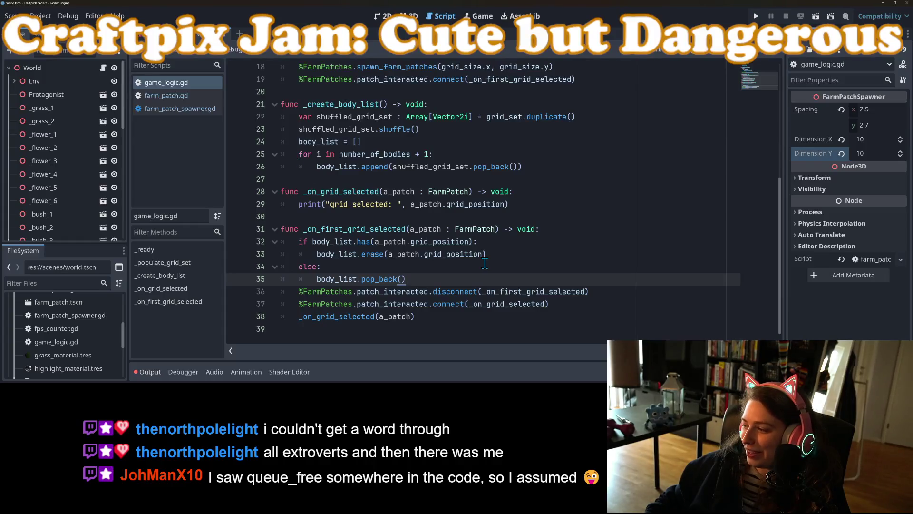
Scroll through game_logic.gd and place the caret at the end of line 29's print statement.
click(443, 307)
click(443, 315)
scroll(452, 319, up, 6)
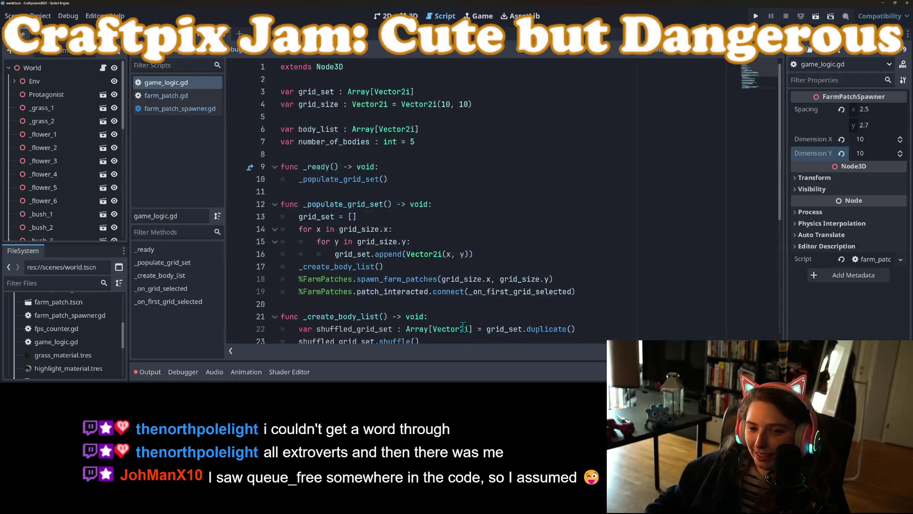
scroll(468, 324, down, 2)
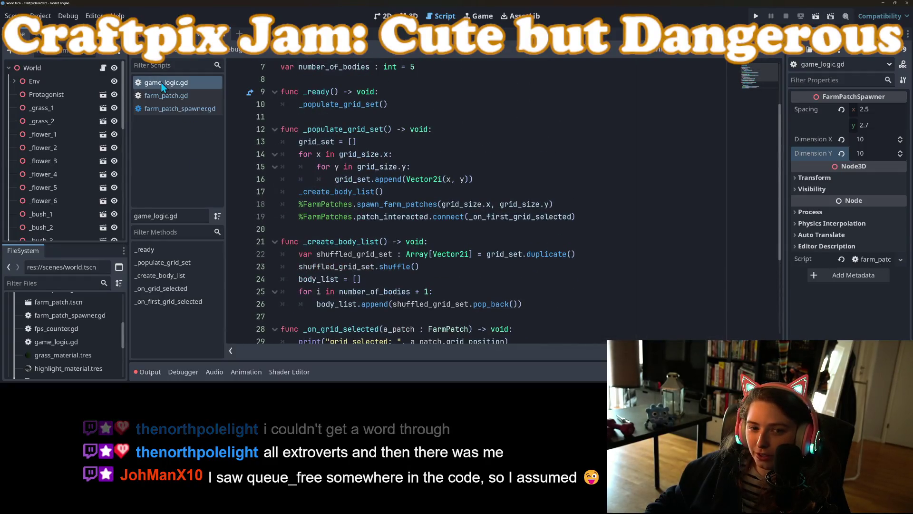
scroll(488, 269, down, 4)
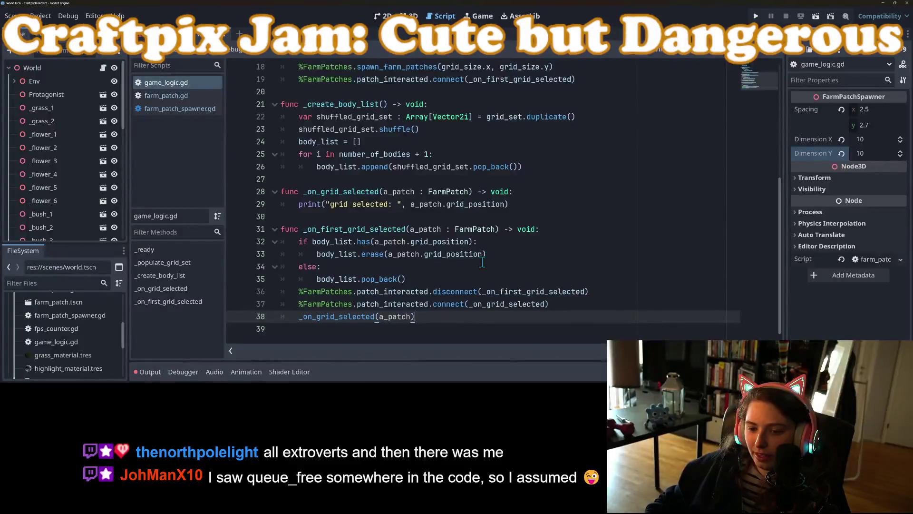
click(374, 205)
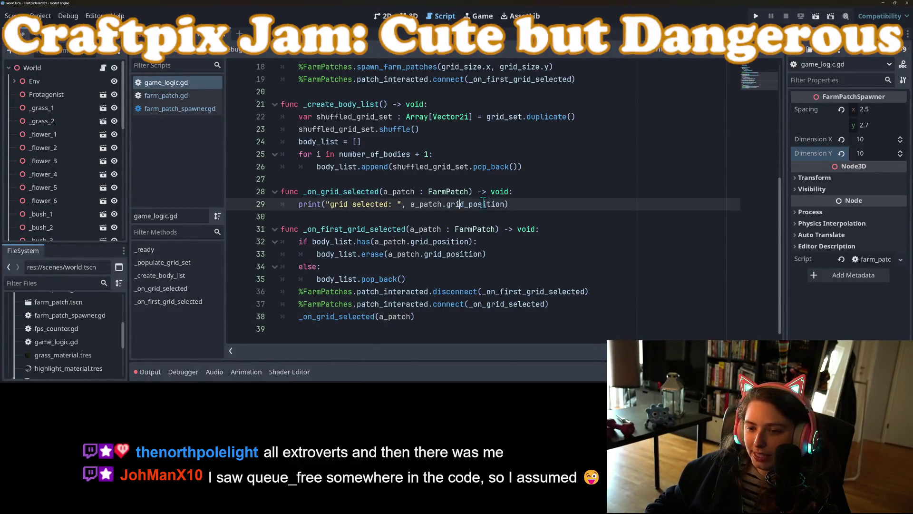
click(517, 204)
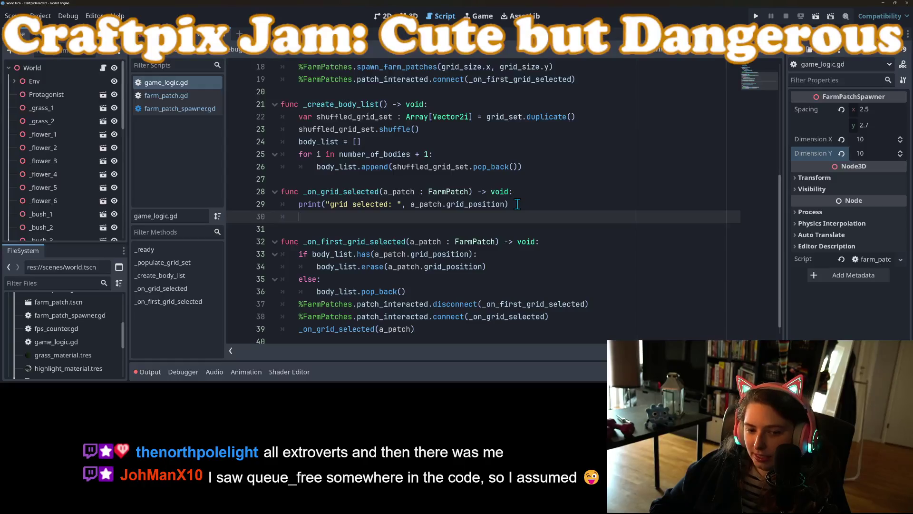
Start an 'if not' check there, then move up to the variable declarations.
text(if bod)
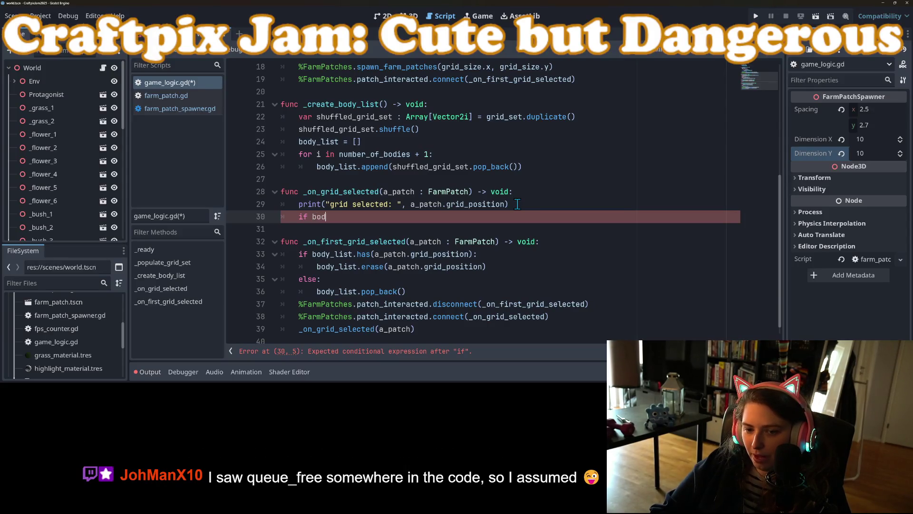
text(not)
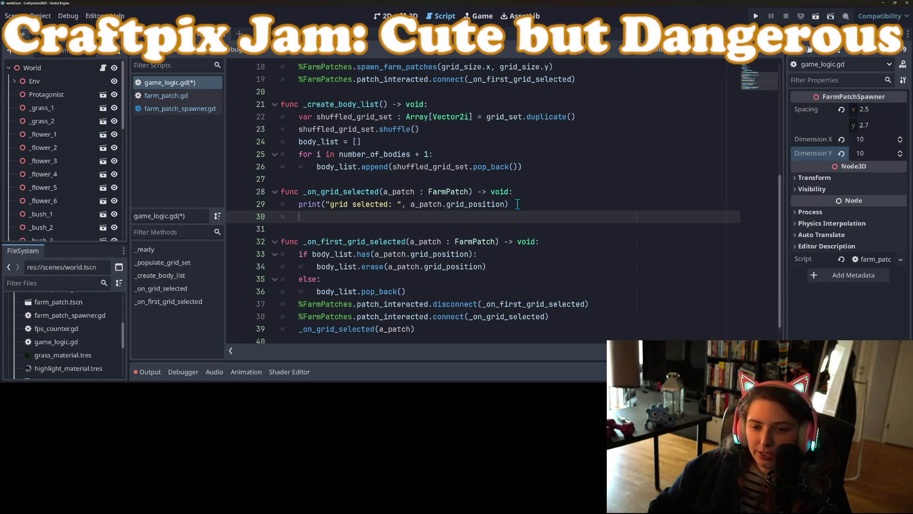
scroll(494, 228, up, 1)
scroll(474, 251, up, 5)
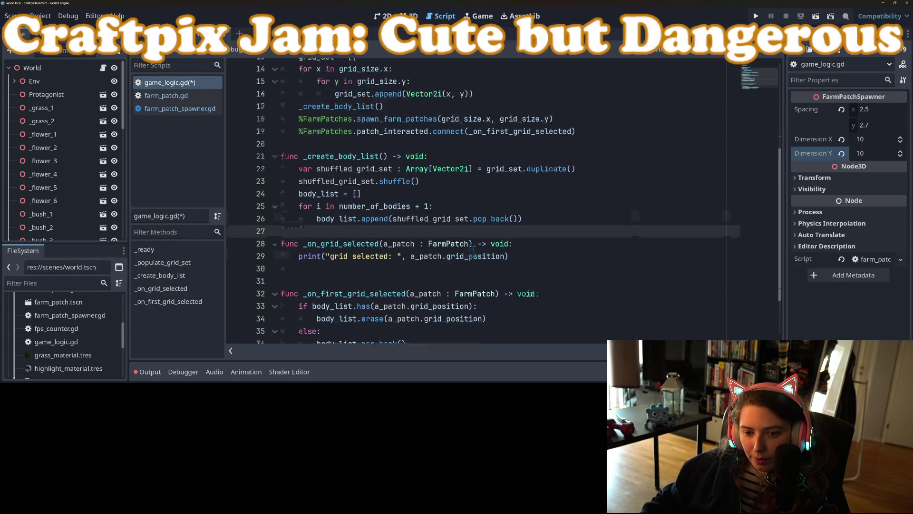
click(324, 145)
Declare const adjacent_positions = [Vector2i(-1,-1), ...] below number_of_bodies.
click(323, 150)
key(Return)
key(Return)
key(Up)
text(const adjacent_)
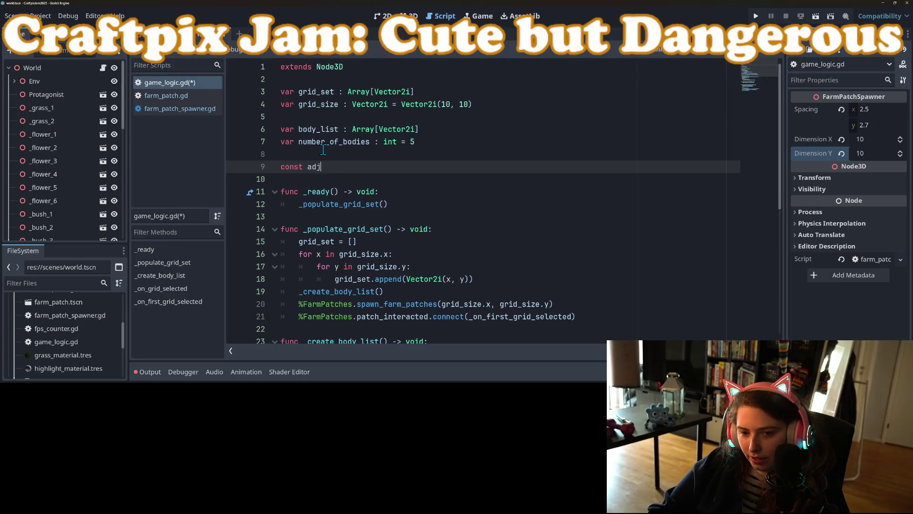
text(positions)
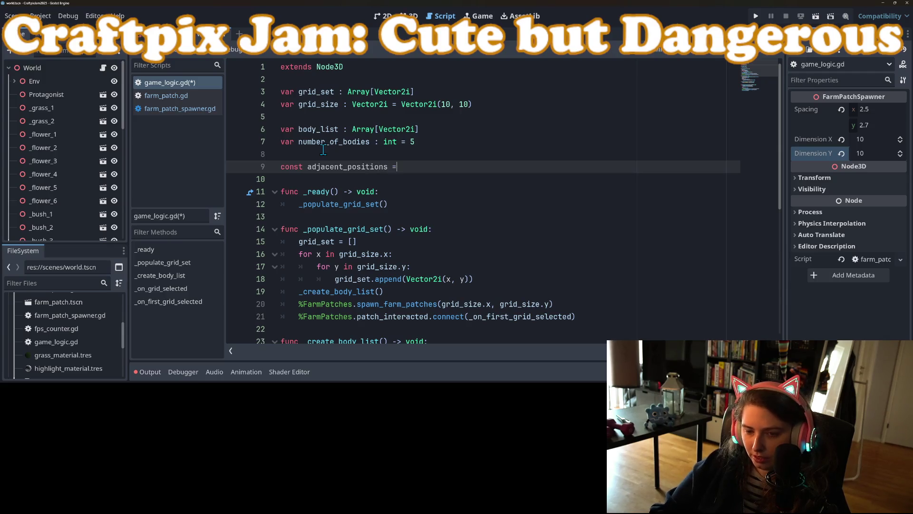
text( = )
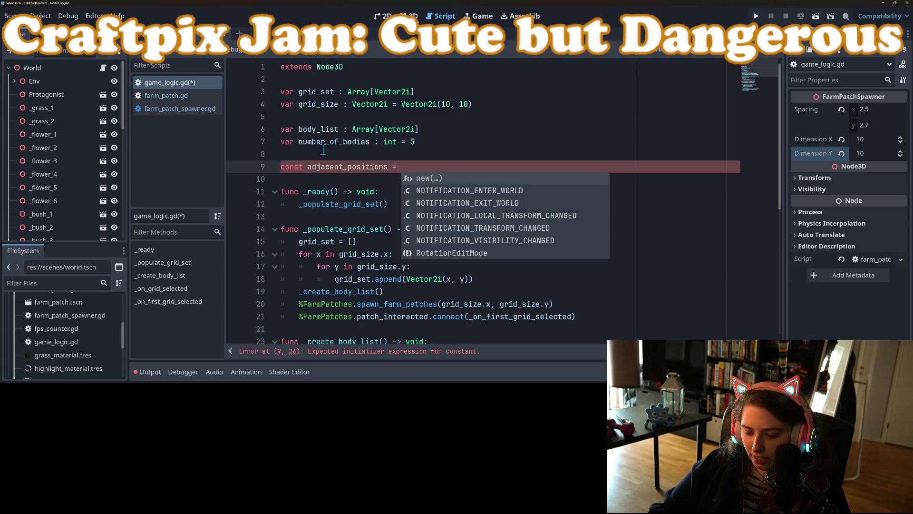
text([)
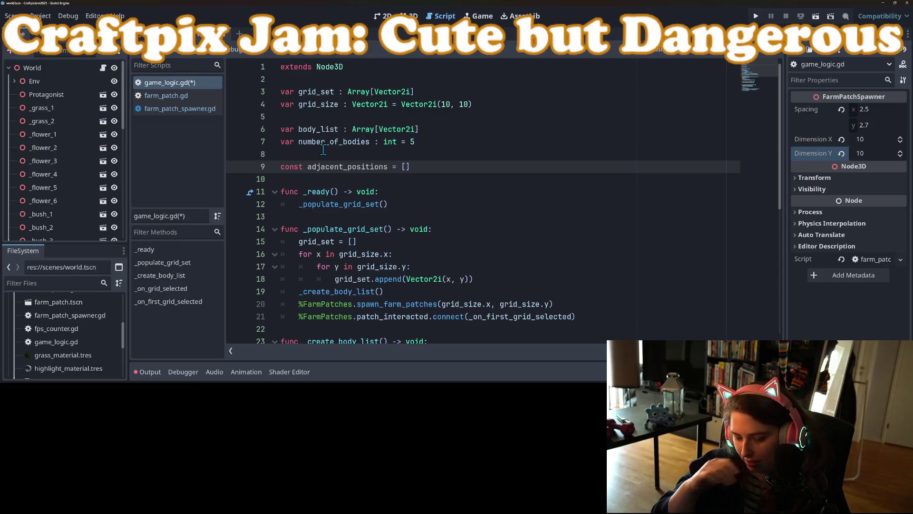
text(Vec)
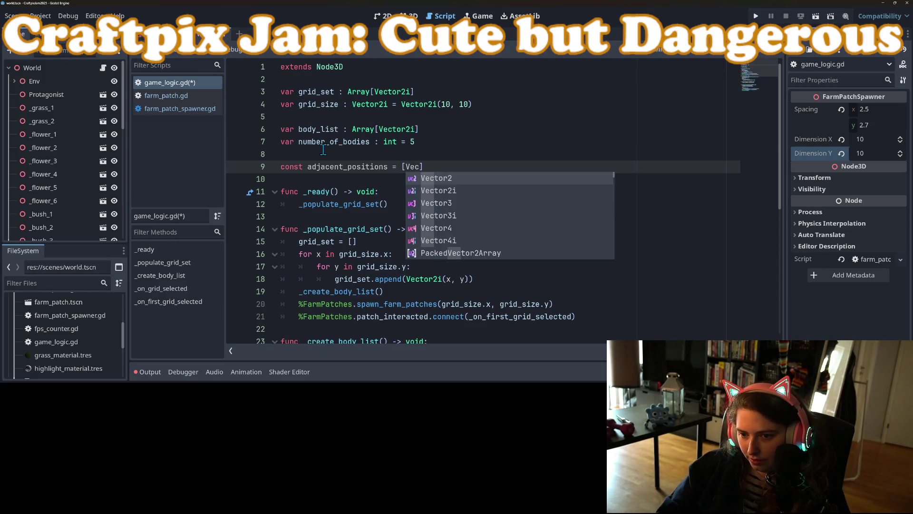
key(Down)
key(Return)
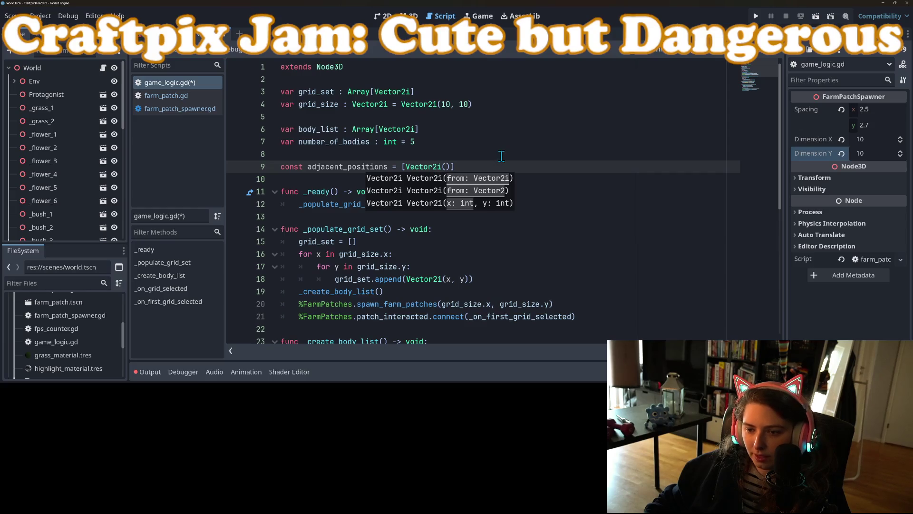
mouse_move(413, 166)
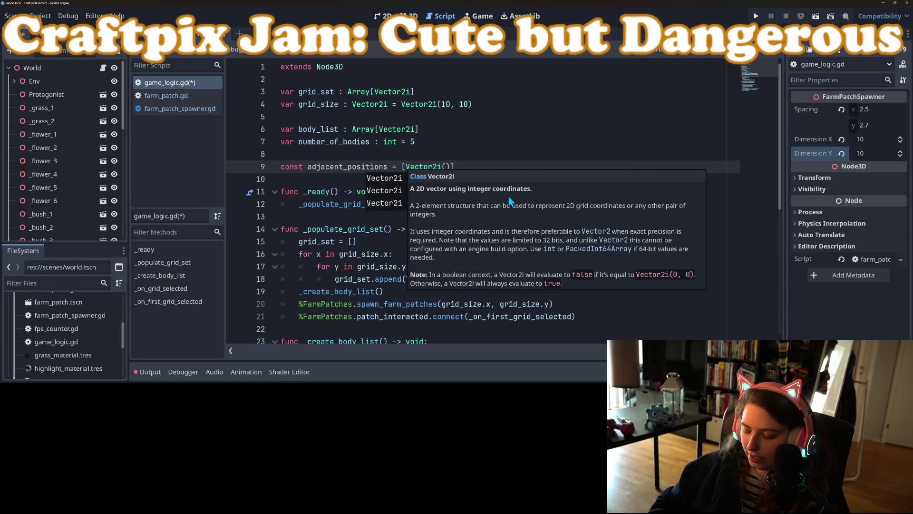
text(0)
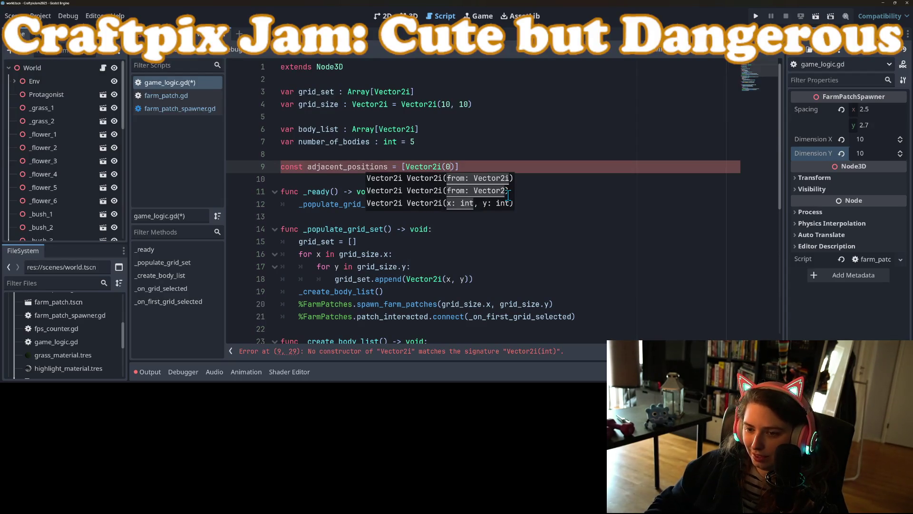
key(BackSpace)
text(-1,-1))
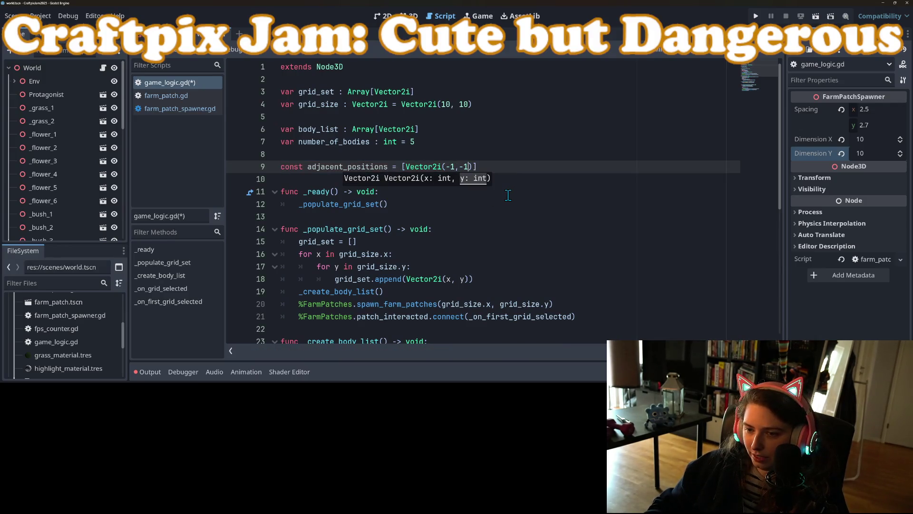
text(,)
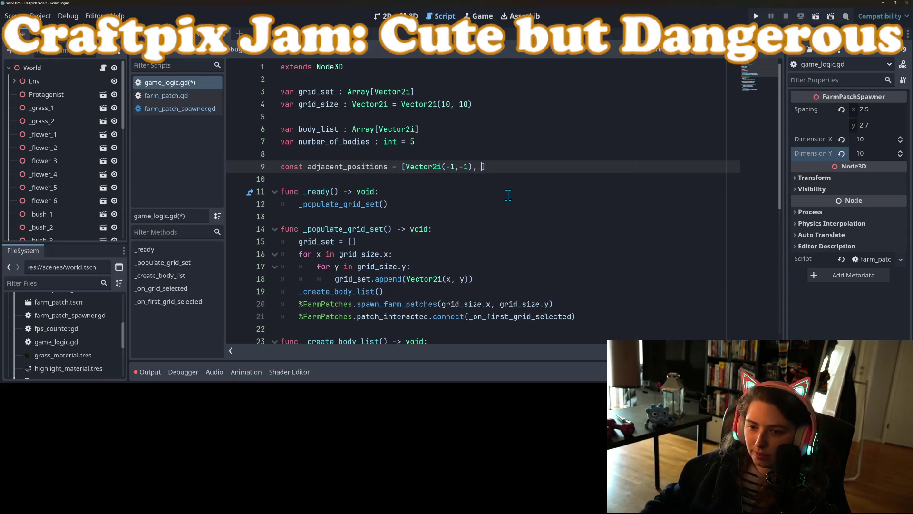
Add Vector2i(0,-1) and Vector2i(1,-1) to complete the top row of offsets.
drag(405, 169, 478, 169)
key(ctrl+c)
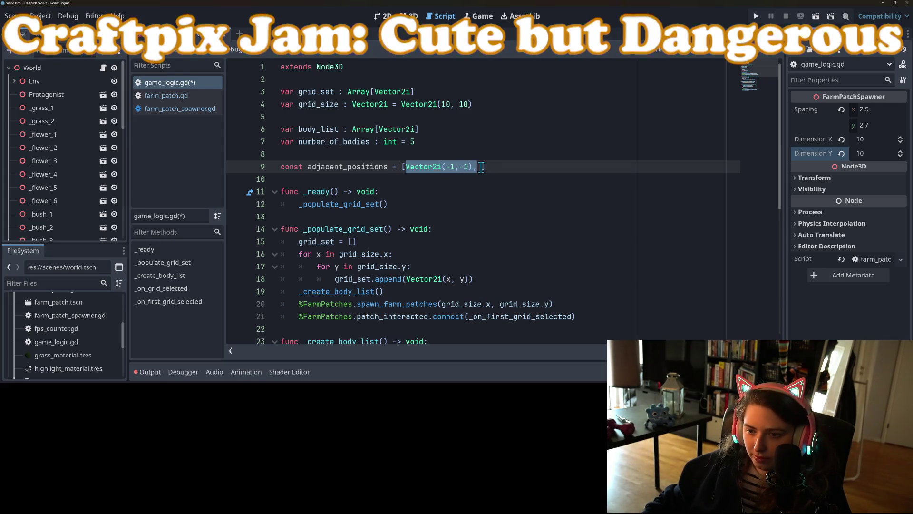
click(479, 167)
key(ctrl+v)
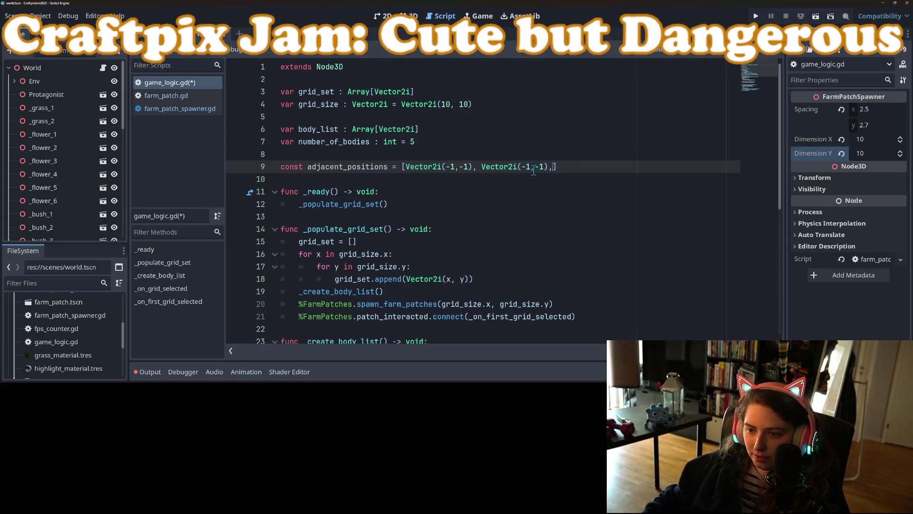
click(529, 167)
key(BackSpace)
key(BackSpace)
text(0)
click(549, 166)
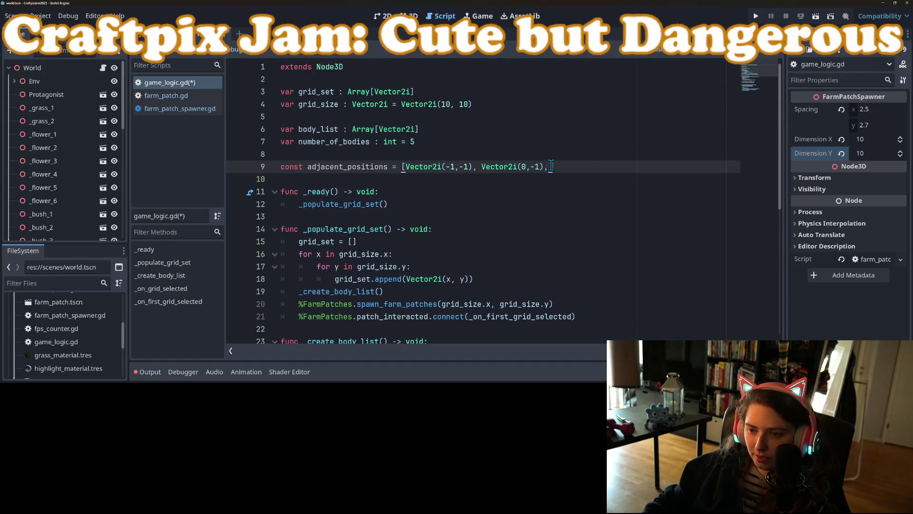
key(ctrl+v)
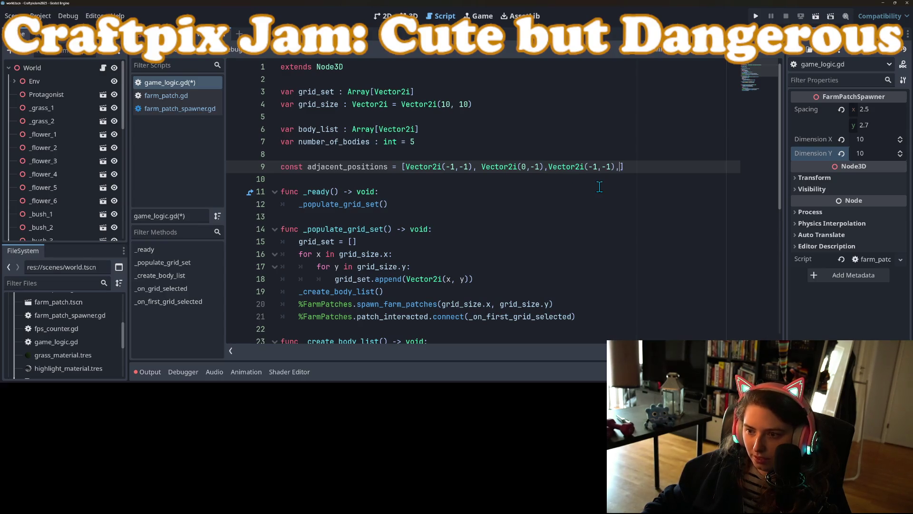
click(589, 167)
key(Delete)
click(617, 167)
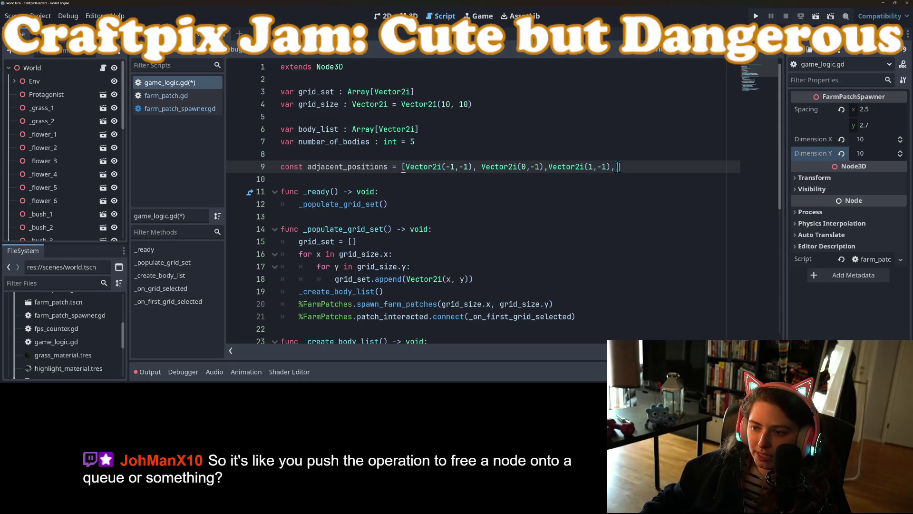
Continue on line 10 with the side offsets Vector2i(-1,0) and Vector2i(1,0).
key(Return)
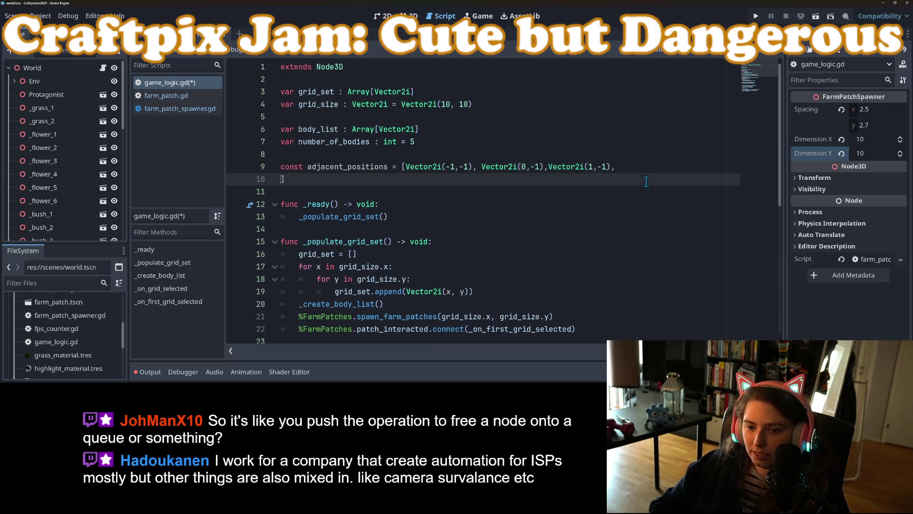
key(Tab)
key(ctrl+v)
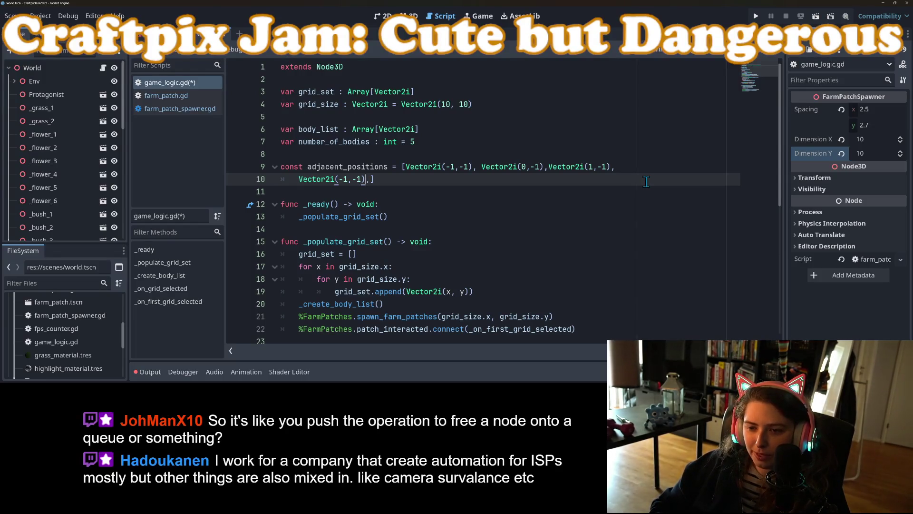
key(BackSpace)
key(BackSpace)
text(0)
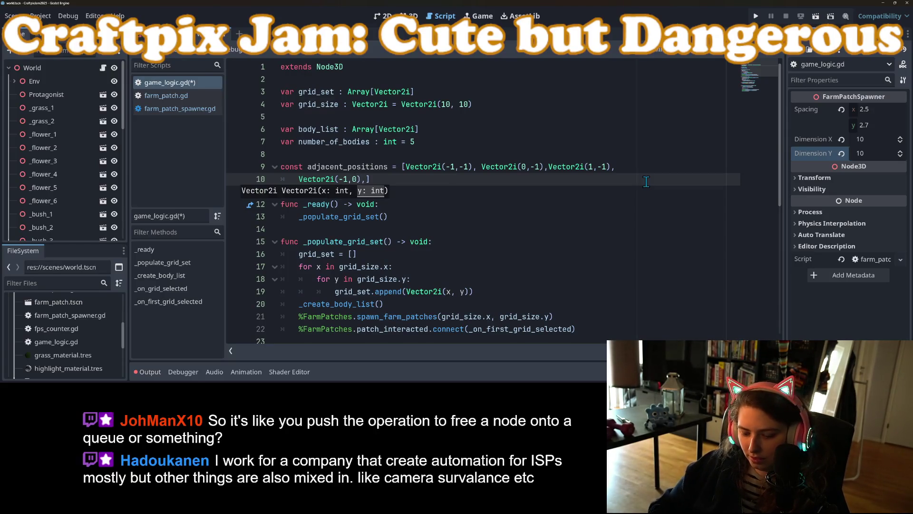
key(ctrl+v)
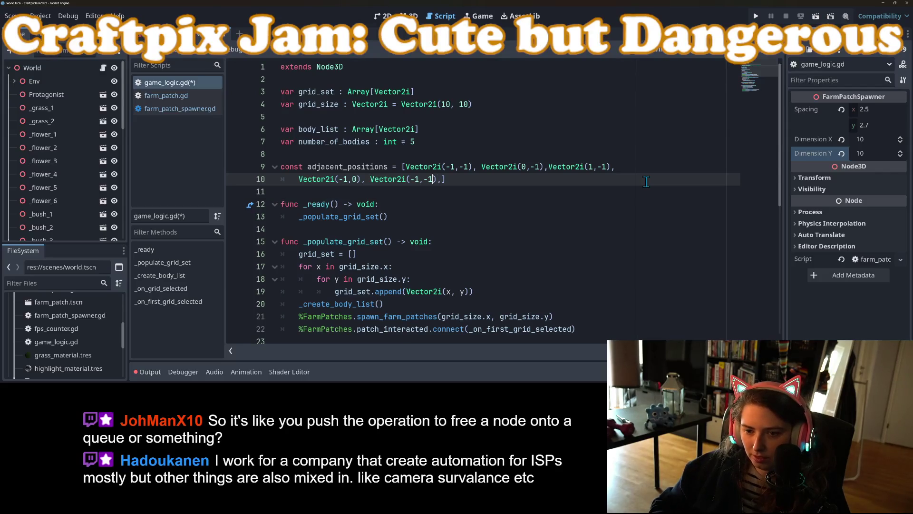
key(BackSpace)
key(BackSpace)
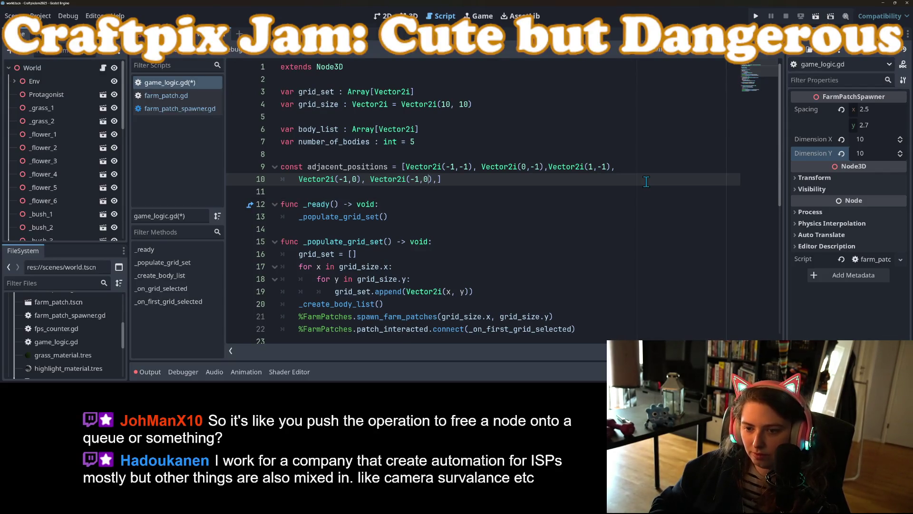
text(0)
key(Left)
key(Left)
key(Left)
key(BackSpace)
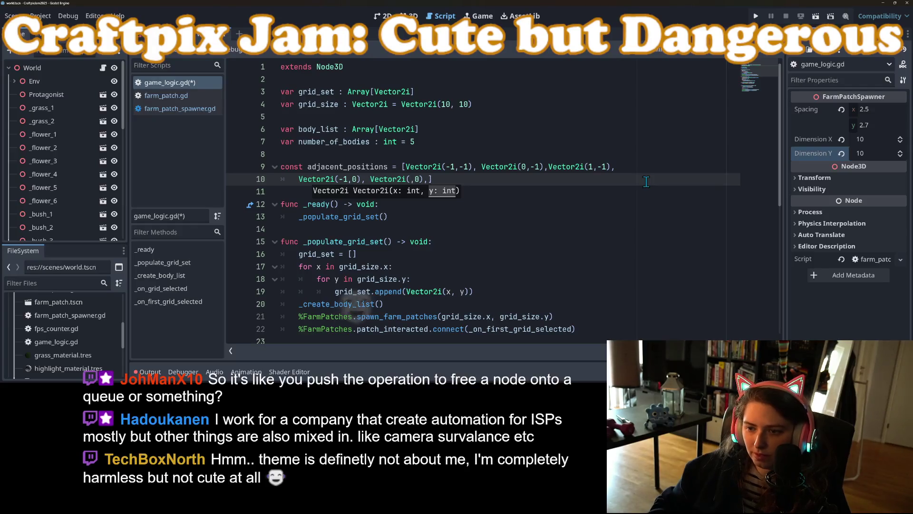
key(Right)
key(Right)
key(Right)
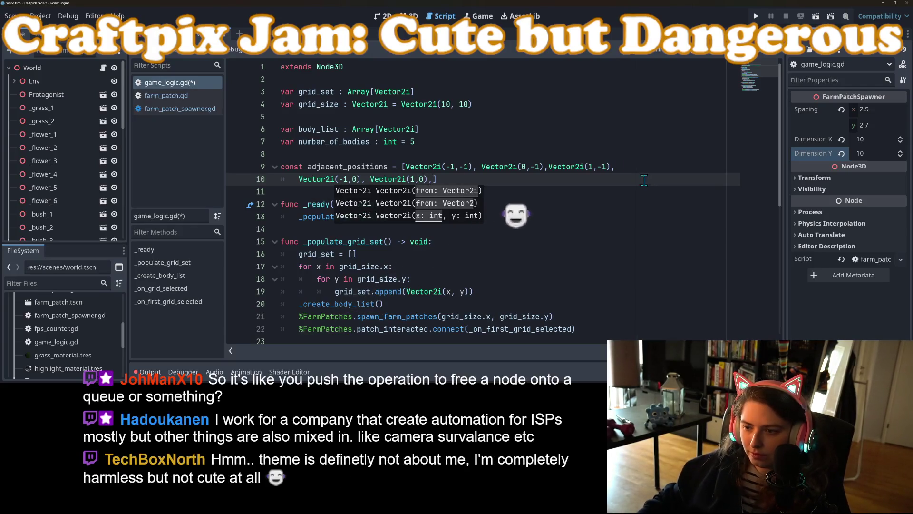
Copy the three top-row offsets onto line 10.
drag(405, 167, 611, 166)
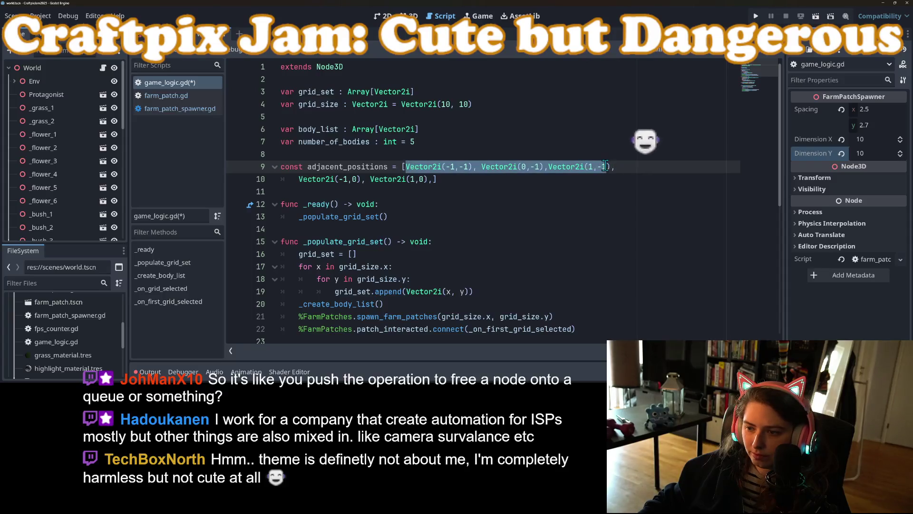
key(ctrl+c)
click(432, 179)
key(ctrl+v)
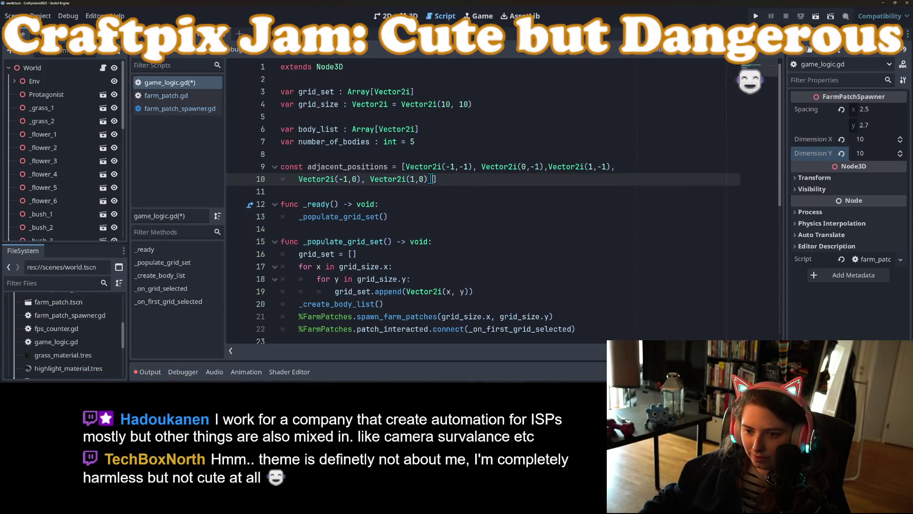
click(433, 179)
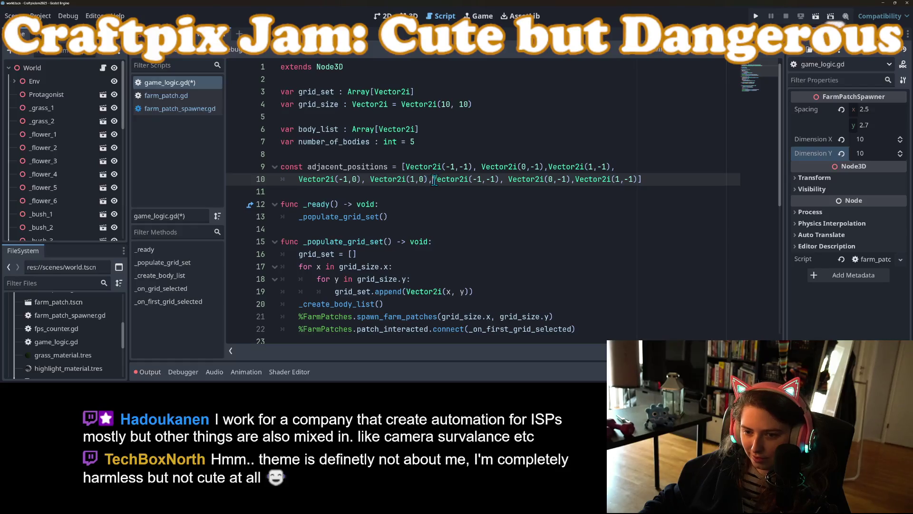
key(ctrl+space)
key(Escape)
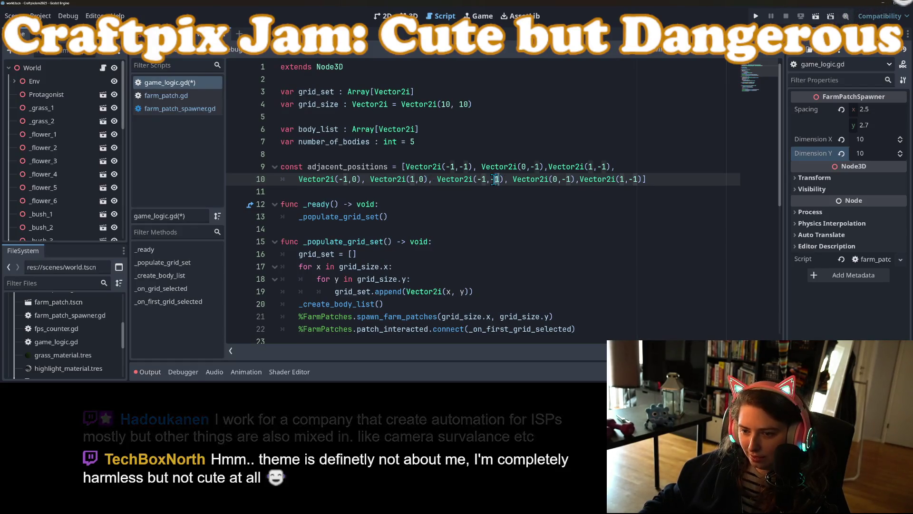
Make the pasted offsets' y values positive, giving (-1,1), (0,1), (1,1), and save.
click(495, 178)
key(BackSpace)
click(562, 179)
key(BackSpace)
click(621, 179)
key(BackSpace)
key(BackSpace)
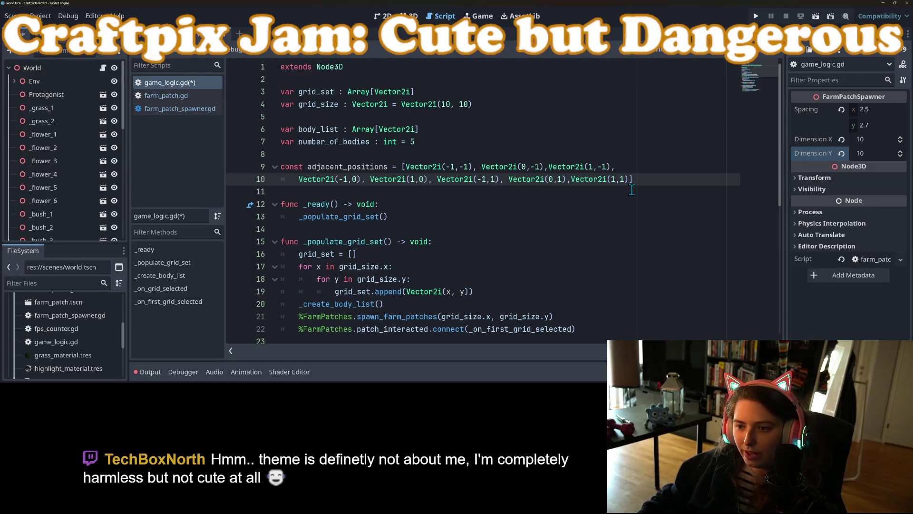
key(ctrl+s)
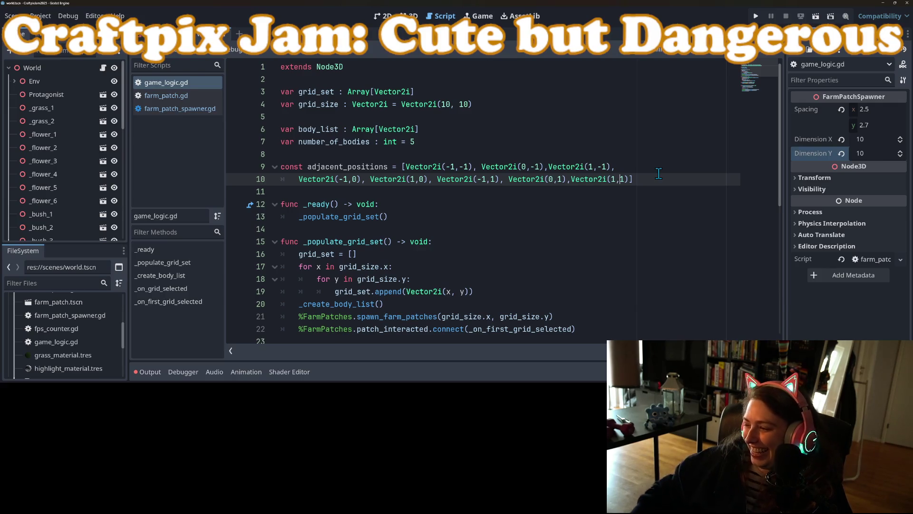
scroll(517, 245, down, 3)
scroll(530, 230, up, 3)
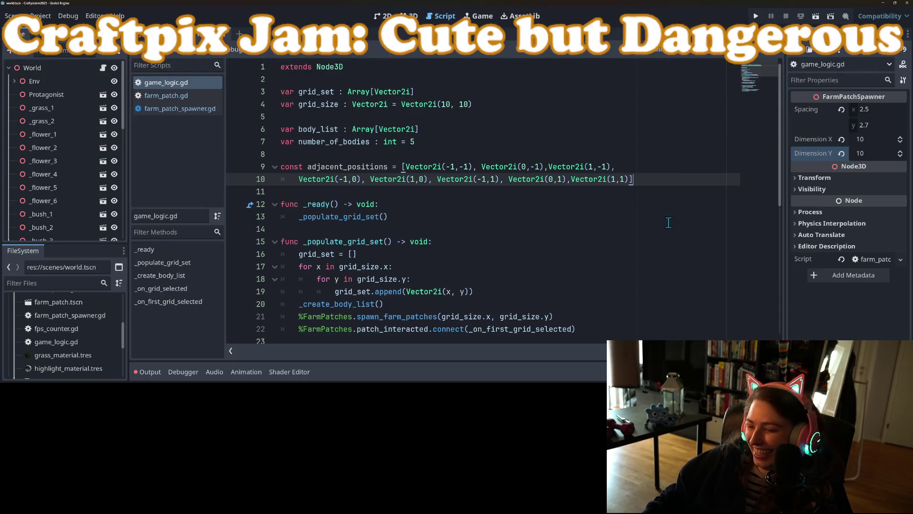
click(647, 195)
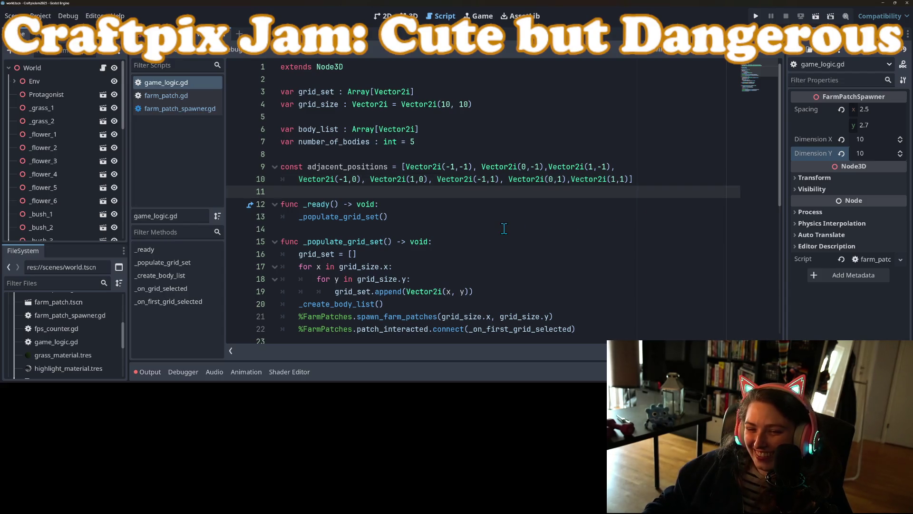
click(377, 178)
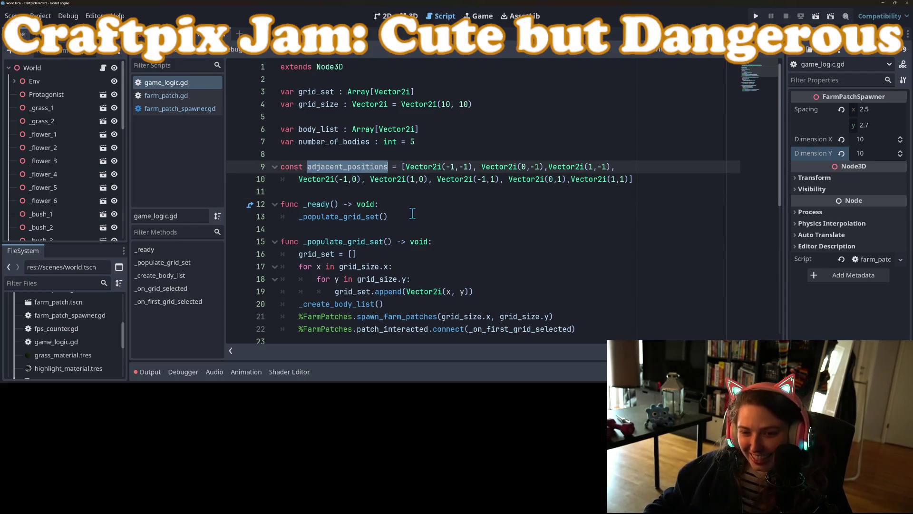
scroll(413, 215, down, 5)
click(347, 203)
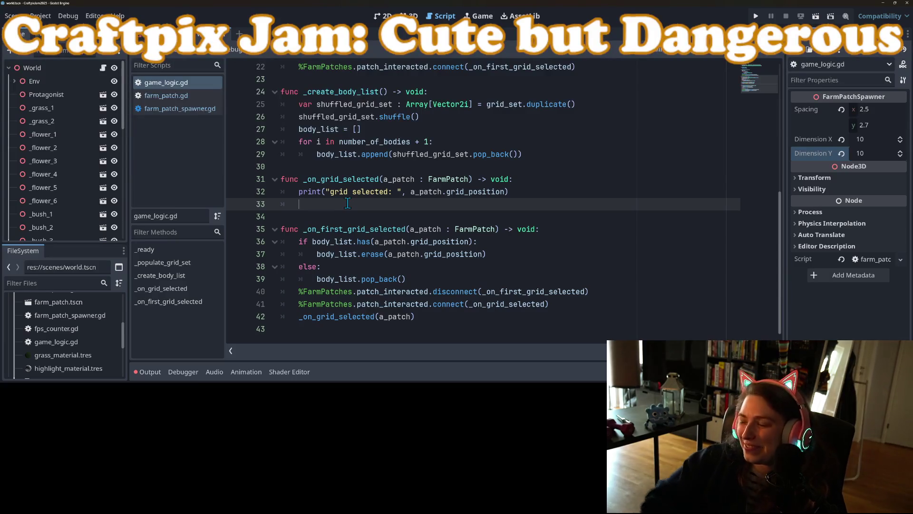
Write a for loop over adjacent_positions, renaming its loop variable to rel_pos.
text(for )
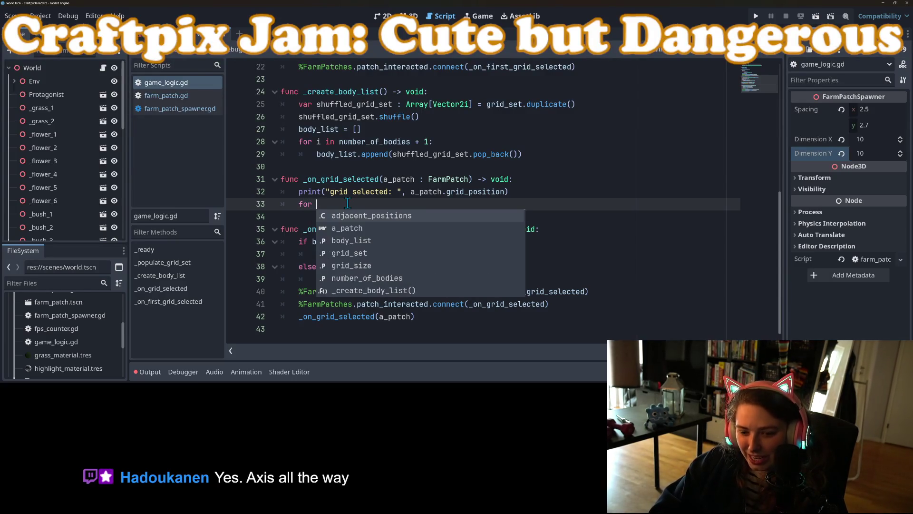
text(a_pos in)
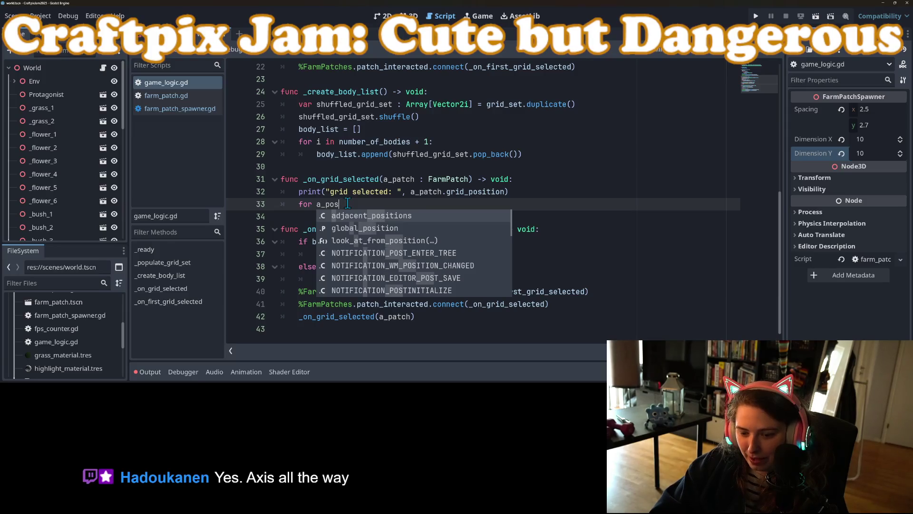
key(Return)
text(:)
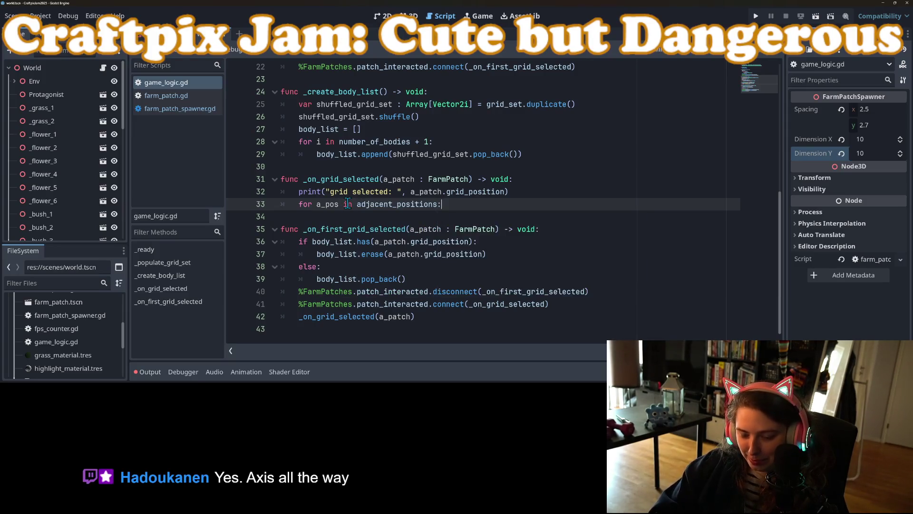
key(Return)
text(var e)
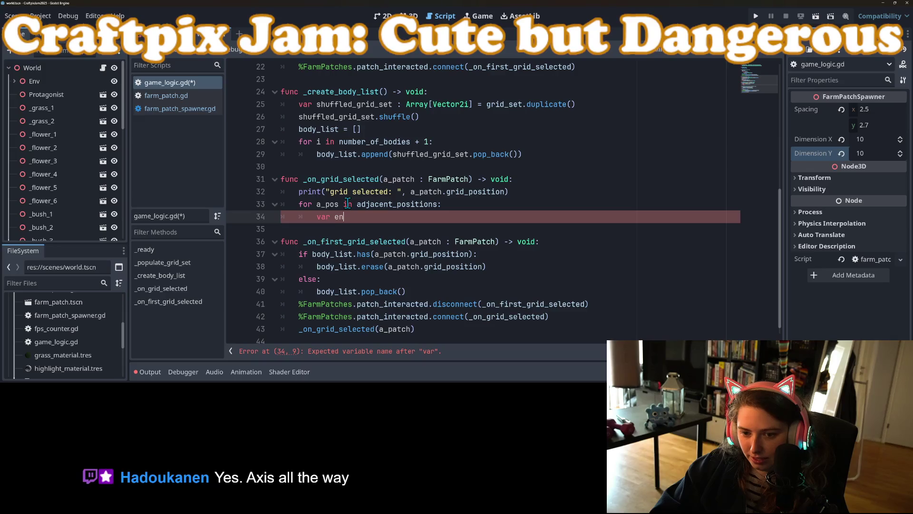
text(n)
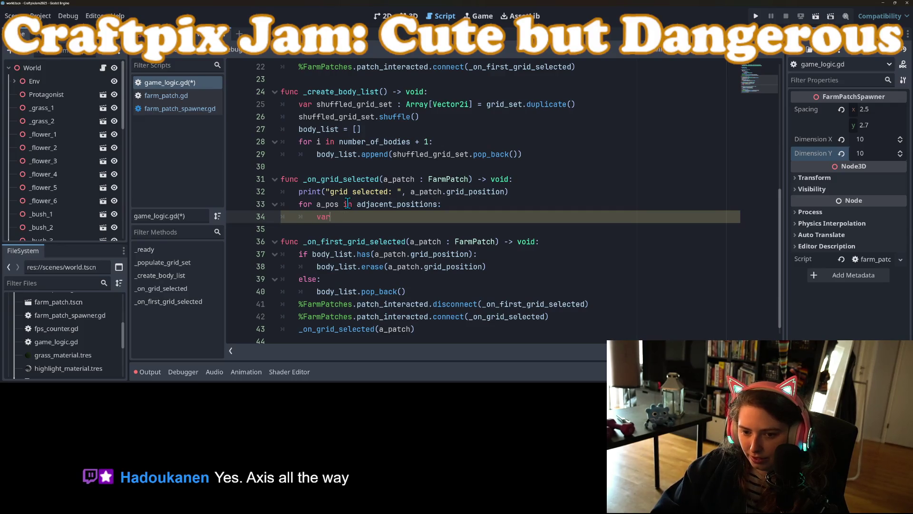
click(322, 204)
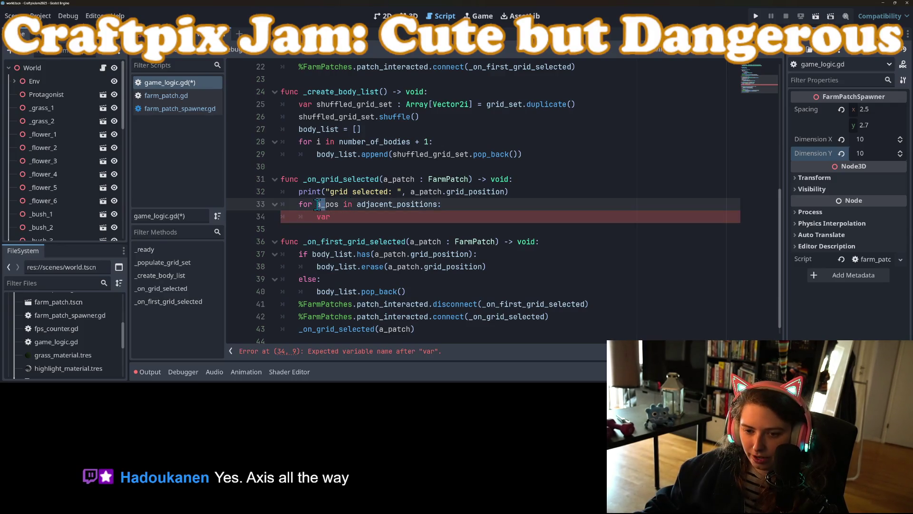
text(rel_)
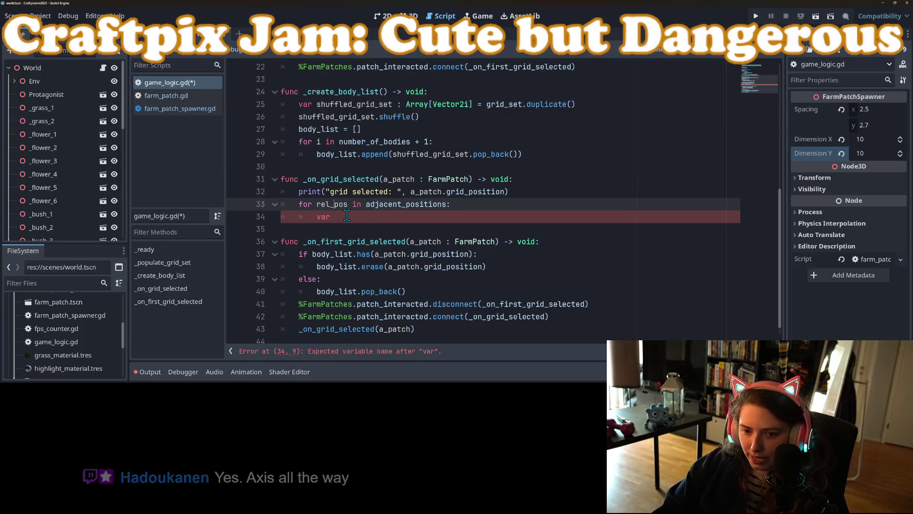
Add 'var a_pos = rel_pos + a_patch.grid_position' inside the loop and save.
click(356, 218)
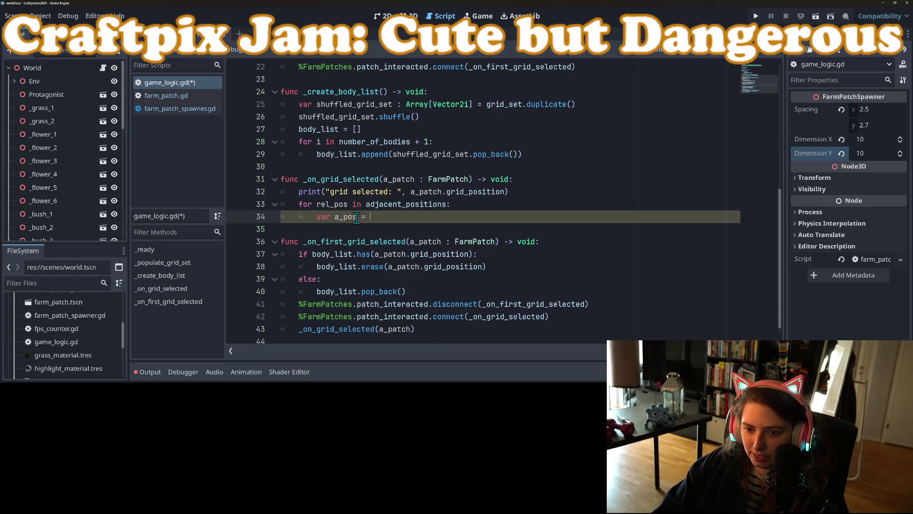
text(= rel)
key(Return)
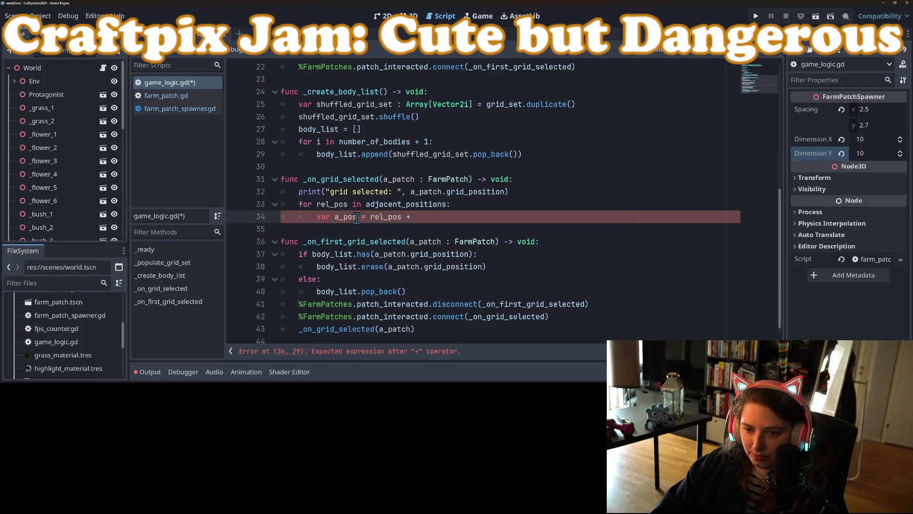
text(a_patch.gri)
key(Return)
key(ctrl+s)
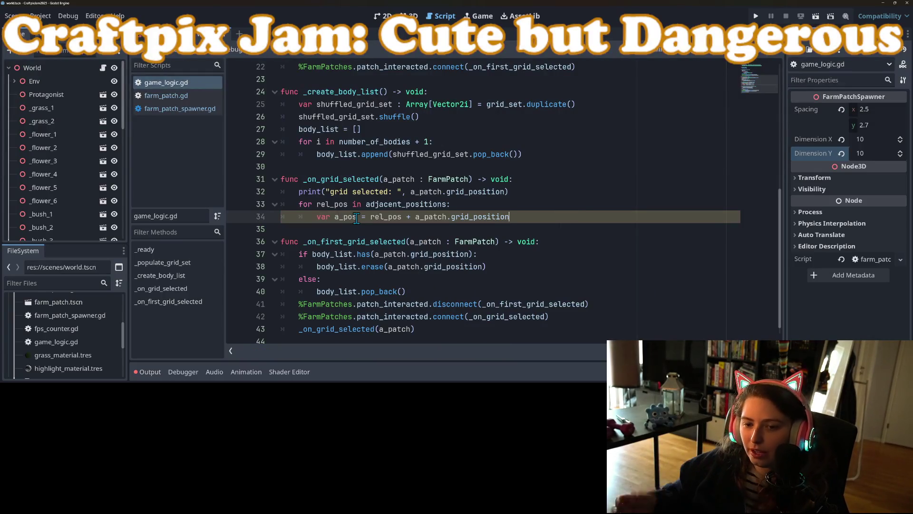
scroll(334, 203, up, 6)
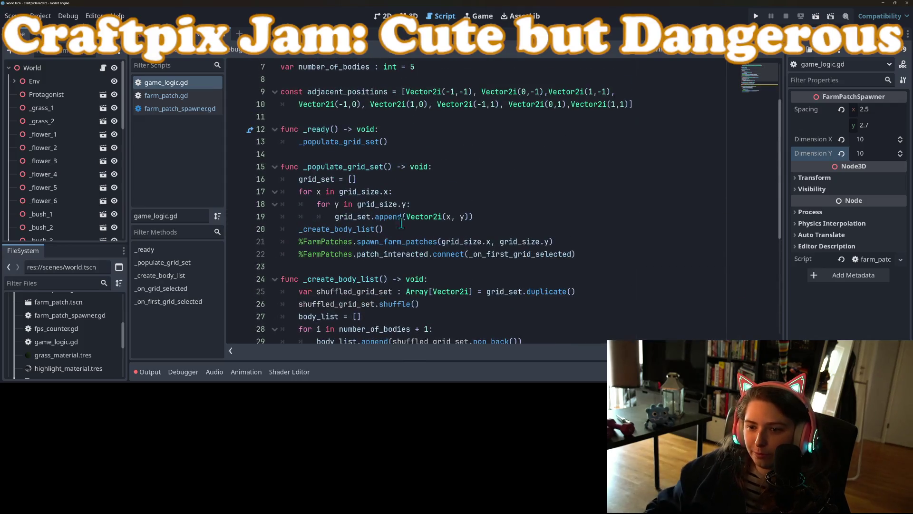
scroll(369, 173, up, 1)
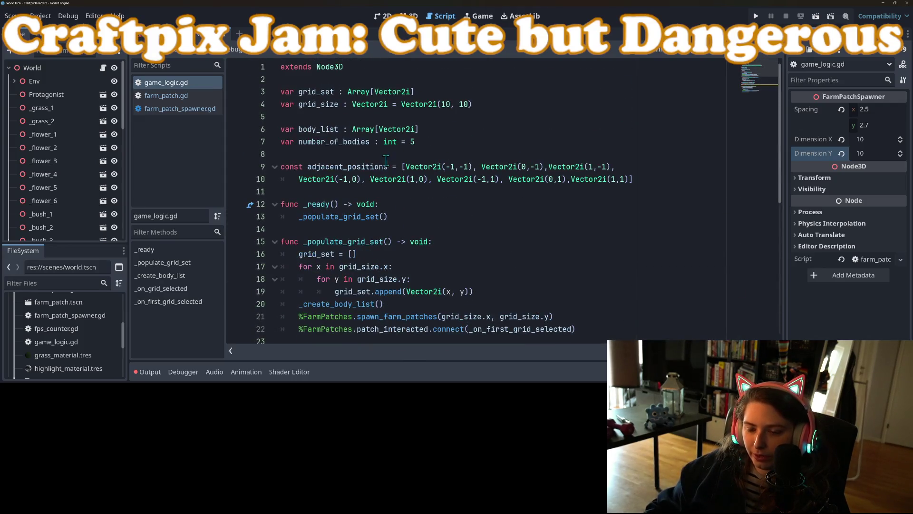
scroll(375, 190, down, 6)
double_click(343, 242)
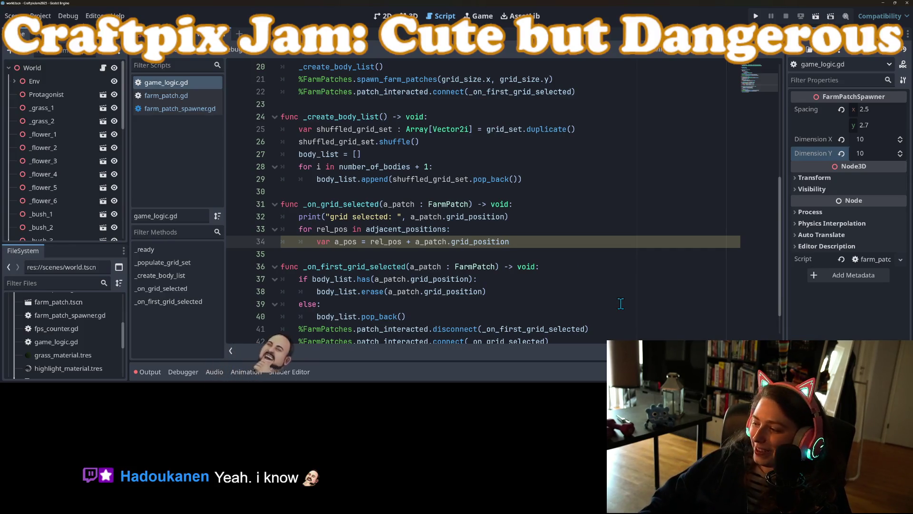
key(alt+Tab)
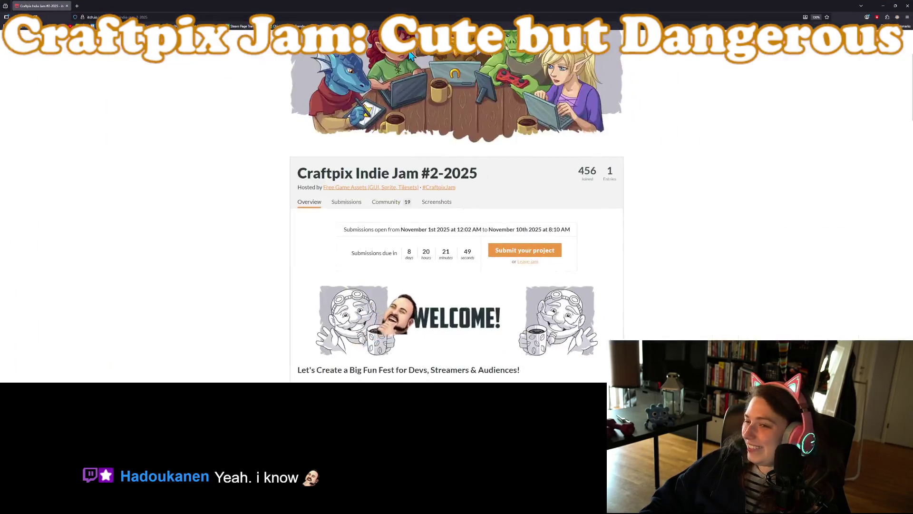
Search the web for 'replicat' in a new tab and open its Steam store page.
click(76, 6)
text(replicat)
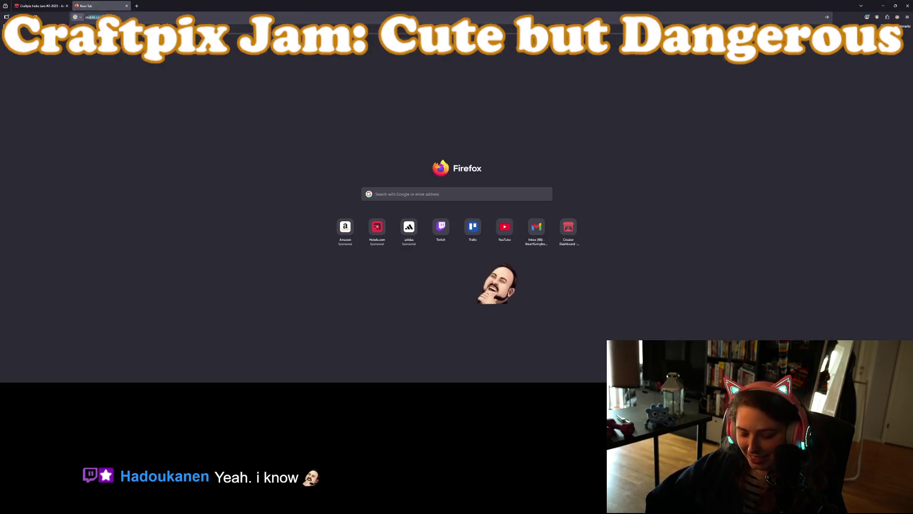
key(Return)
click(128, 145)
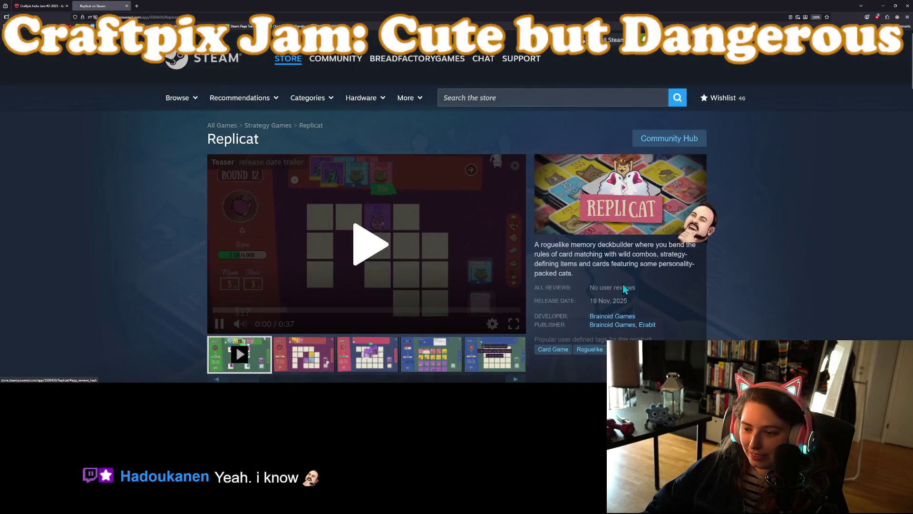
Browse Replicat's first gameplay screenshots, including the shop screen.
scroll(485, 320, down, 3)
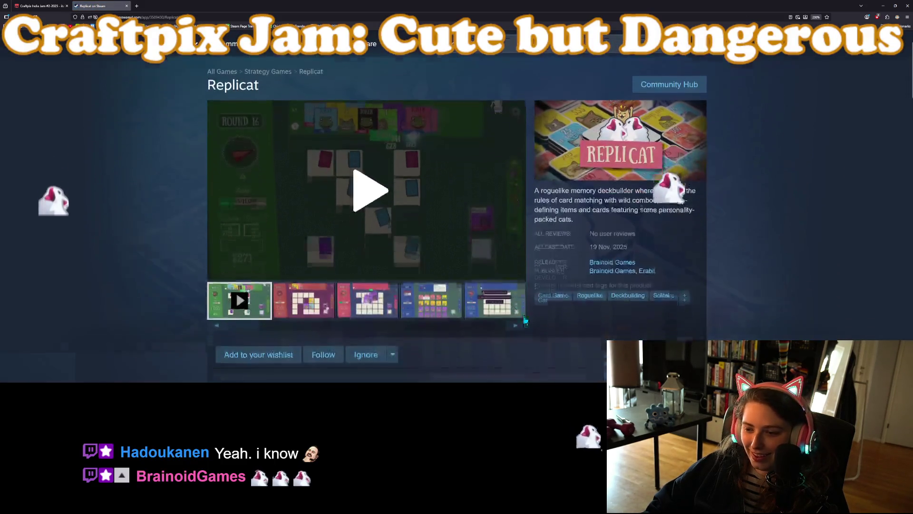
click(385, 18)
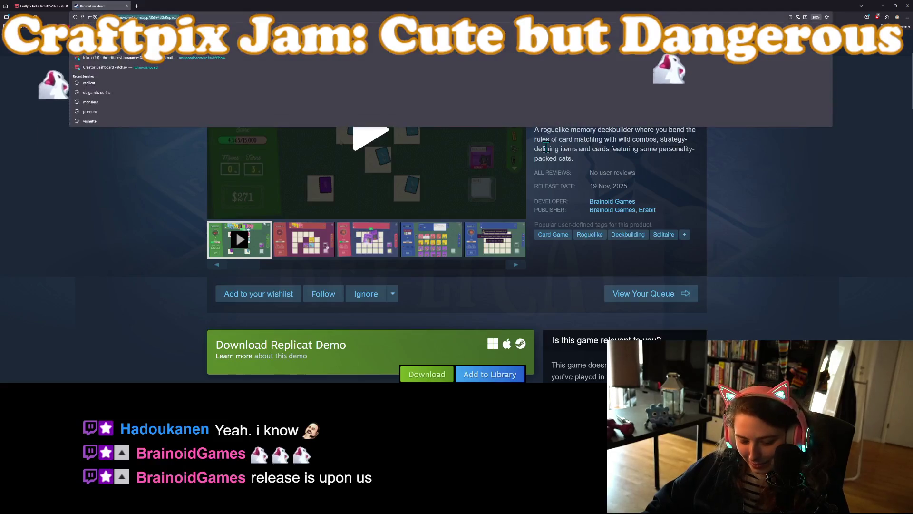
click(842, 300)
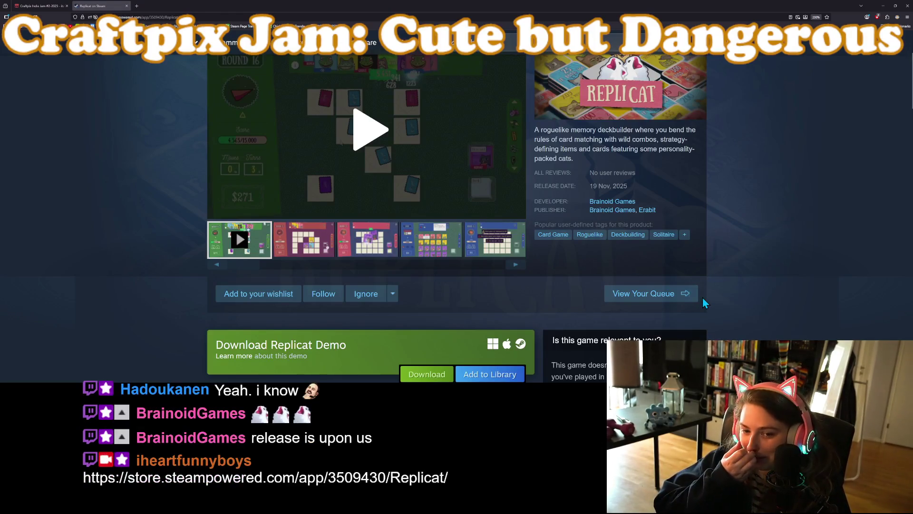
click(303, 239)
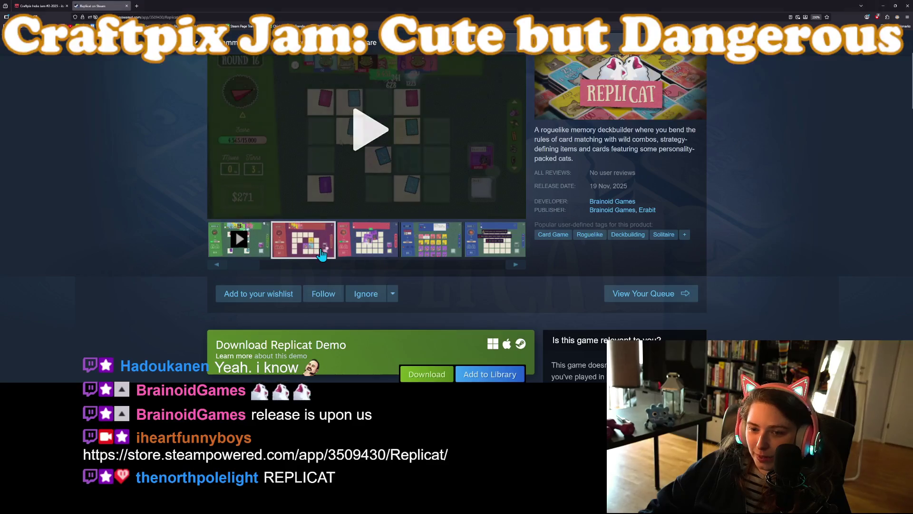
scroll(364, 285, up, 2)
click(363, 315)
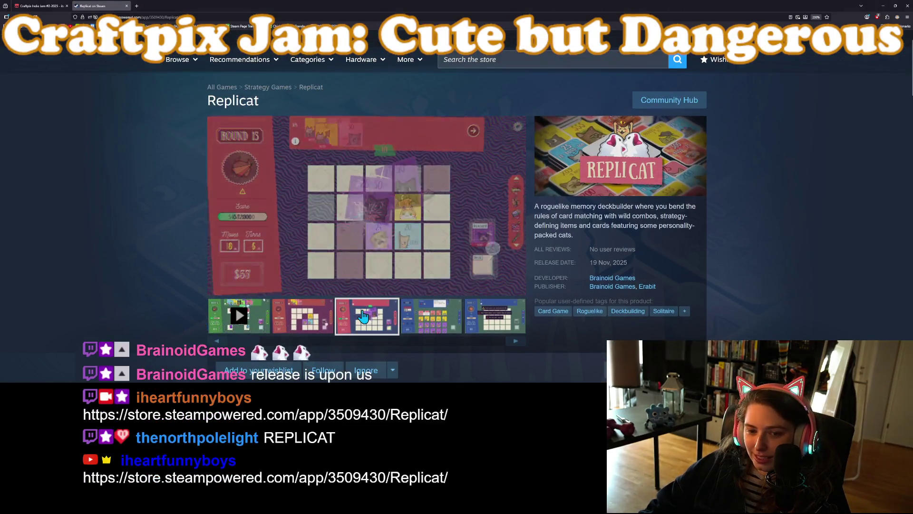
click(452, 322)
scroll(453, 322, down, 1)
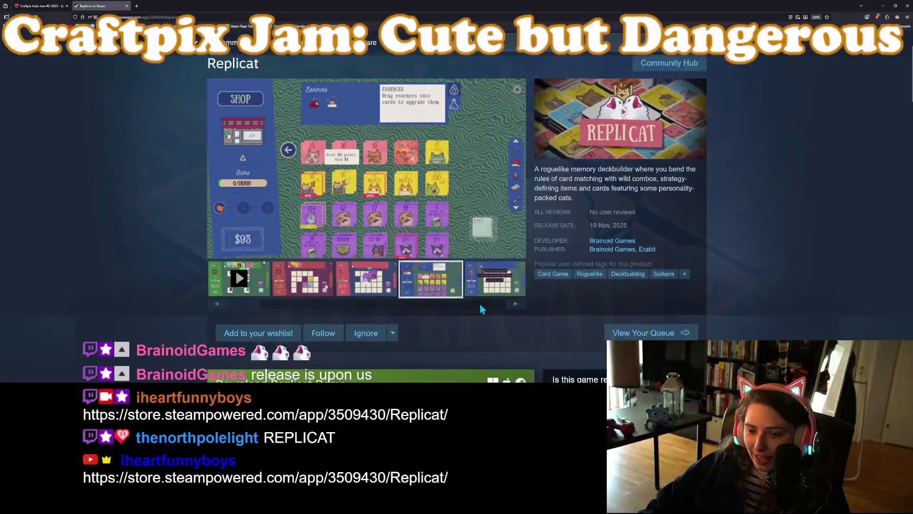
scroll(480, 303, up, 2)
click(497, 364)
click(515, 379)
View the remaining screenshots, Cleaner Deck and WIN screen, then play the trailer full screen.
scroll(475, 361, down, 1)
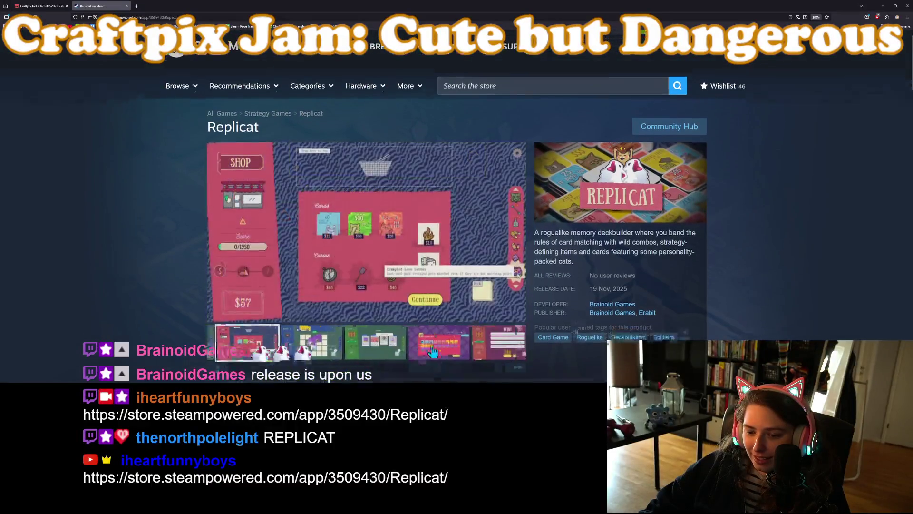
click(302, 316)
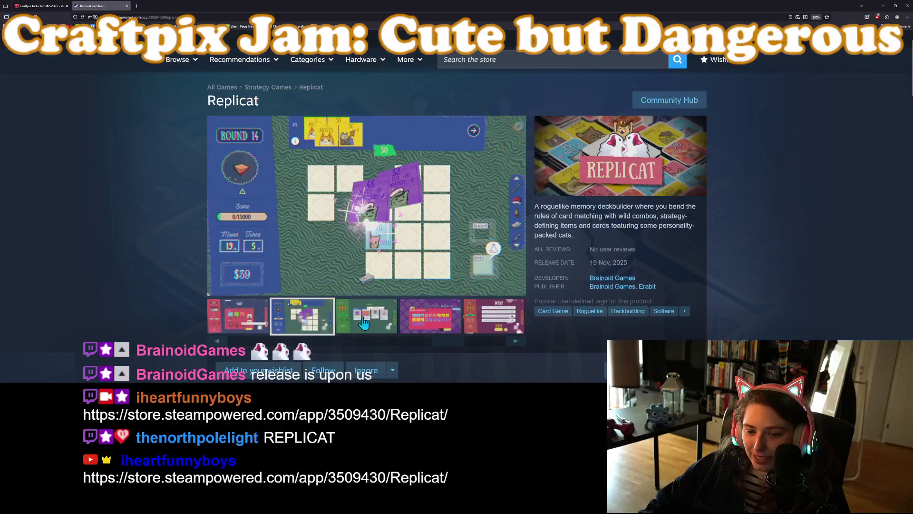
click(363, 322)
click(255, 325)
click(289, 326)
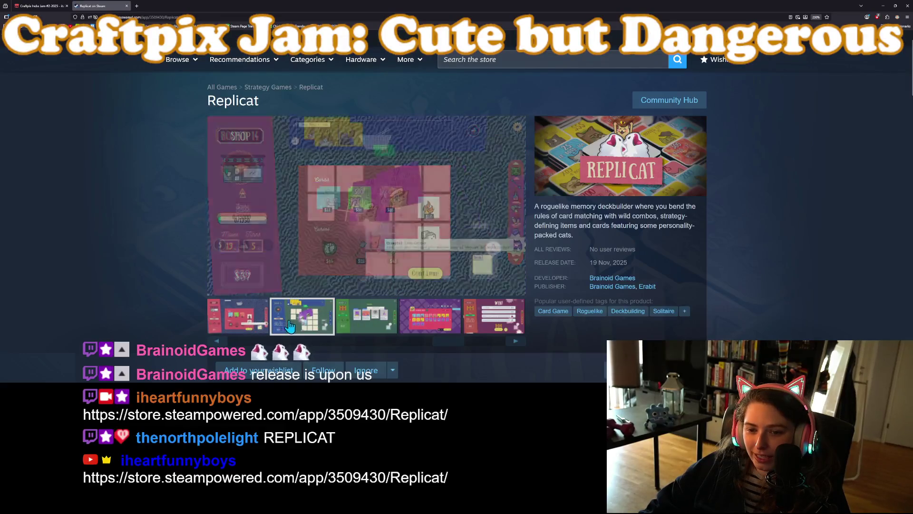
click(366, 318)
click(430, 318)
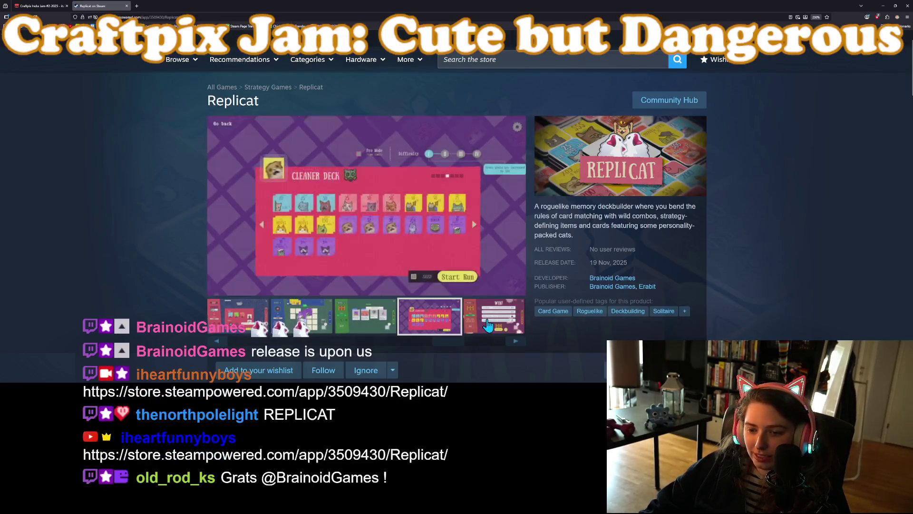
click(488, 325)
drag(449, 351, 280, 352)
click(248, 324)
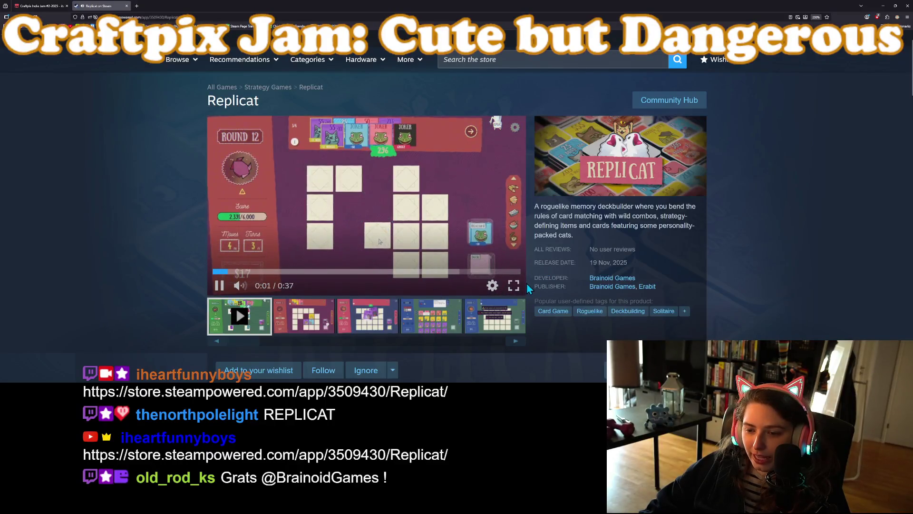
click(514, 286)
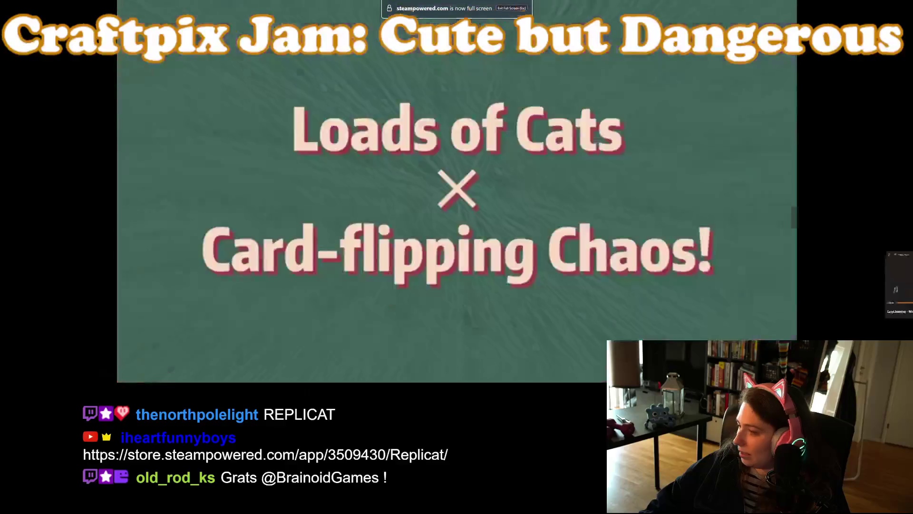
Pause and hide the background music player, then watch the Replicat trailer to the end.
key(alt+Tab)
click(742, 268)
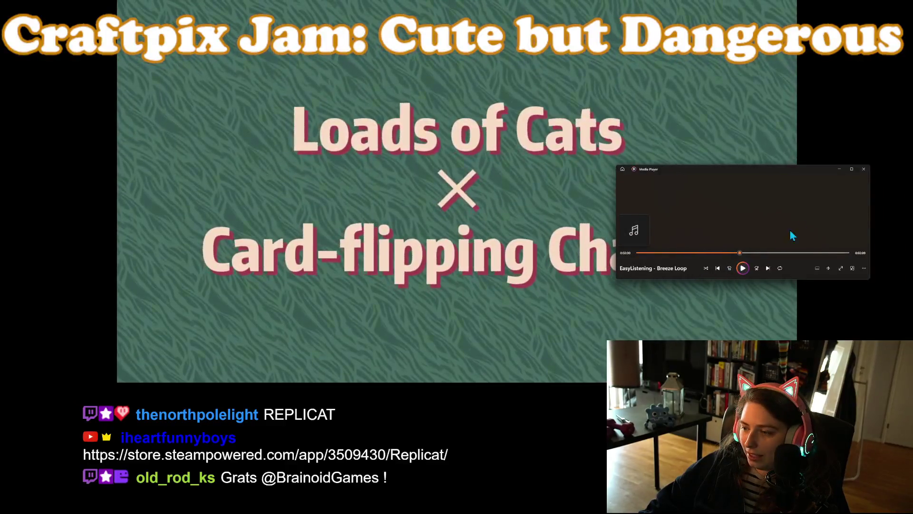
click(840, 168)
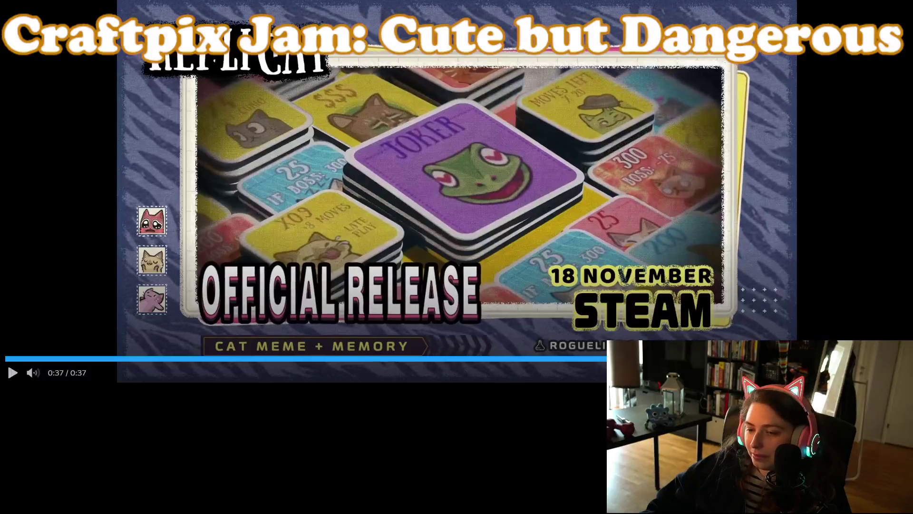
key(Escape)
Use 'Add to your wishlist' in the Interested box to get 'Item added to your wishlist!'.
scroll(171, 280, down, 5)
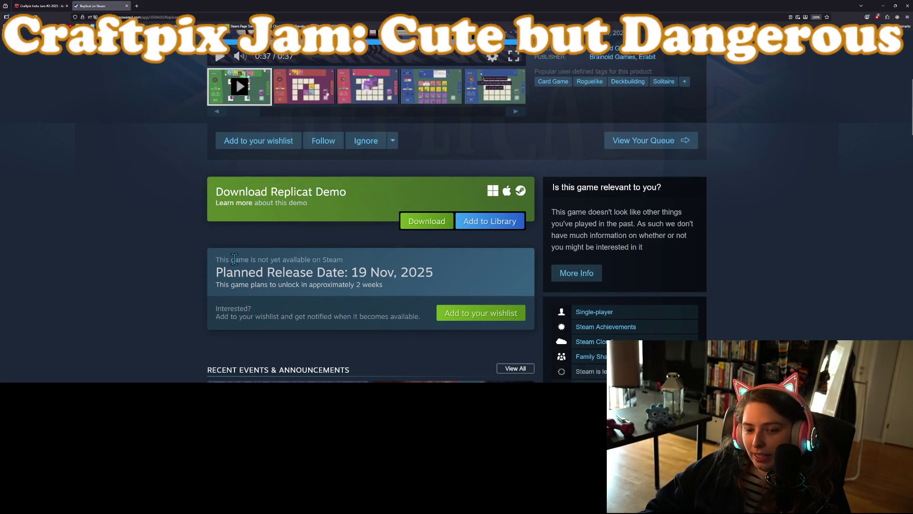
scroll(205, 304, down, 3)
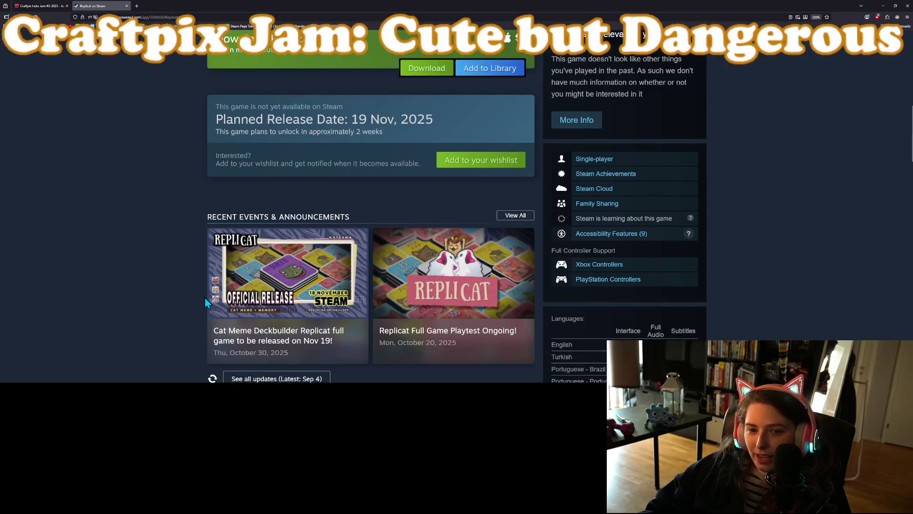
scroll(204, 297, up, 2)
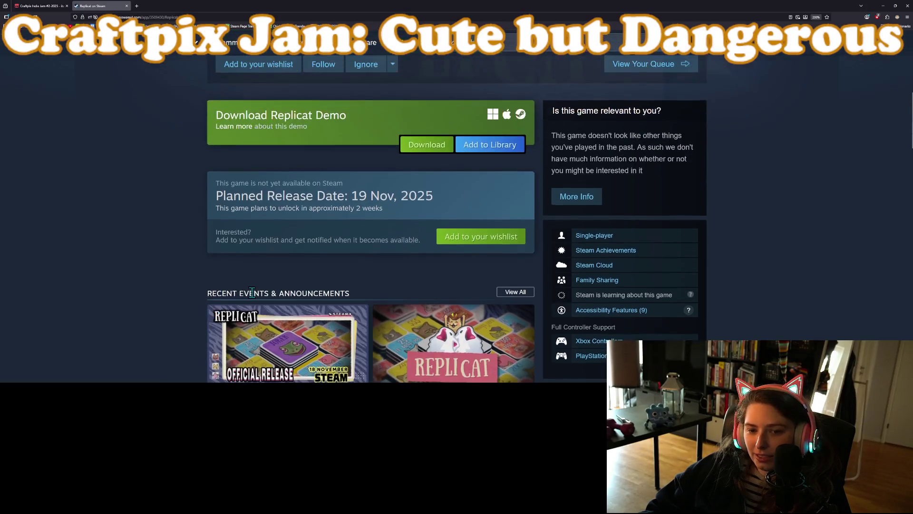
click(449, 238)
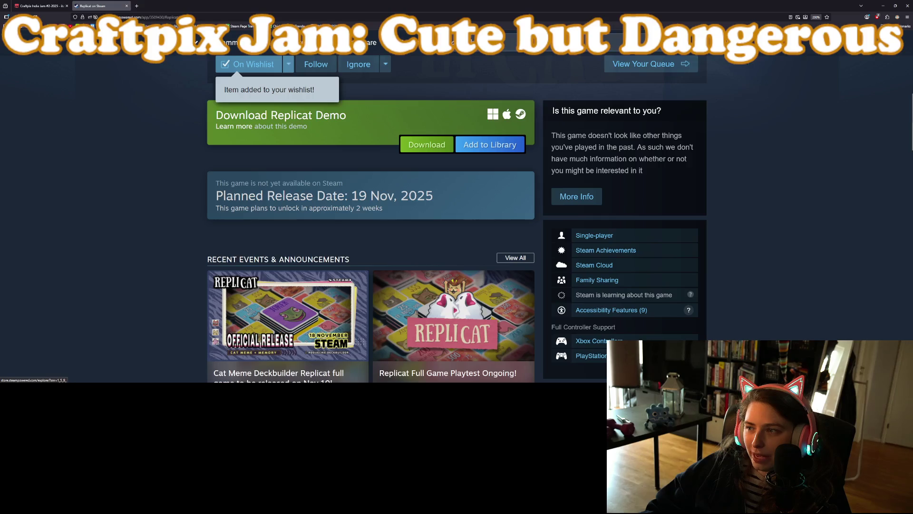
scroll(212, 304, up, 10)
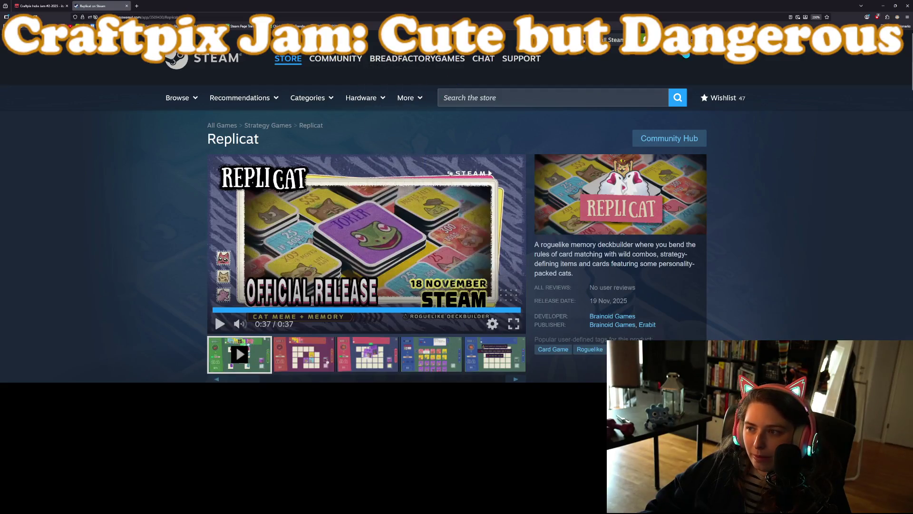
scroll(703, 253, down, 3)
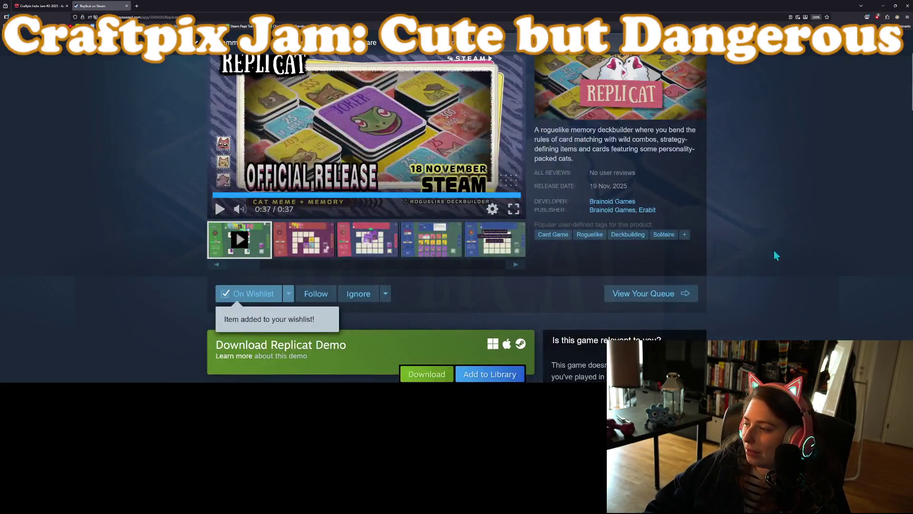
scroll(675, 269, down, 1)
scroll(723, 287, up, 2)
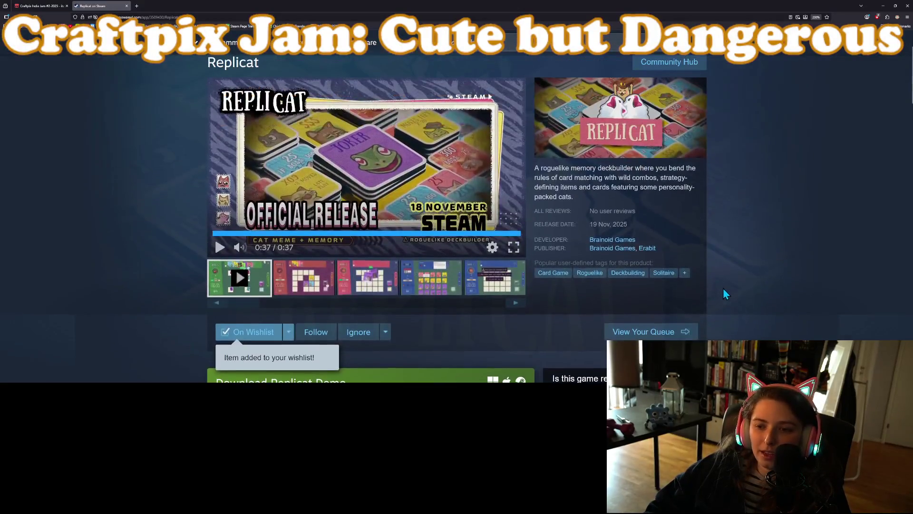
scroll(773, 314, down, 2)
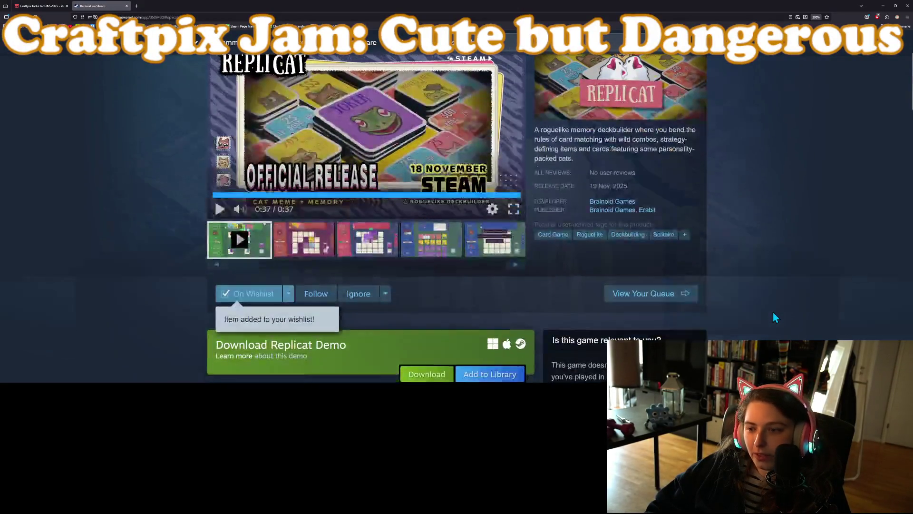
scroll(769, 301, down, 8)
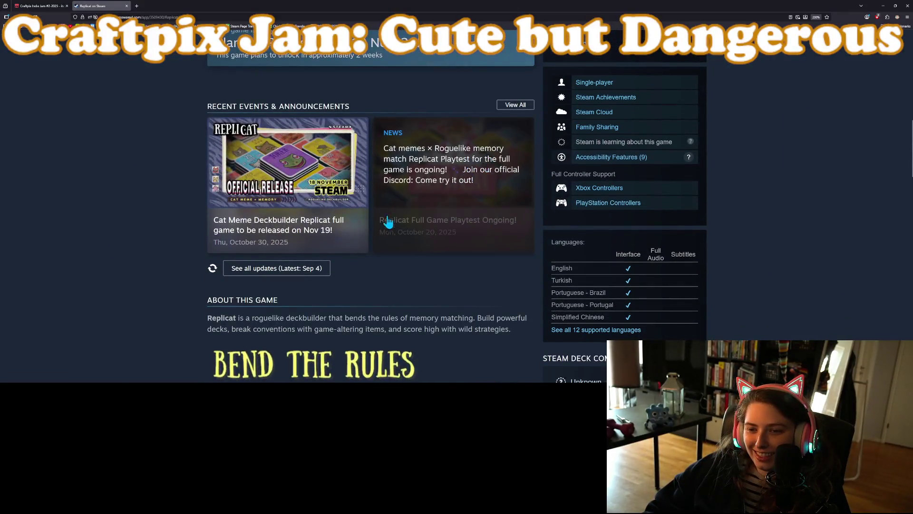
Expand About This Game, read it and the system requirements, then return to the Craftpix jam tab.
scroll(504, 298, down, 9)
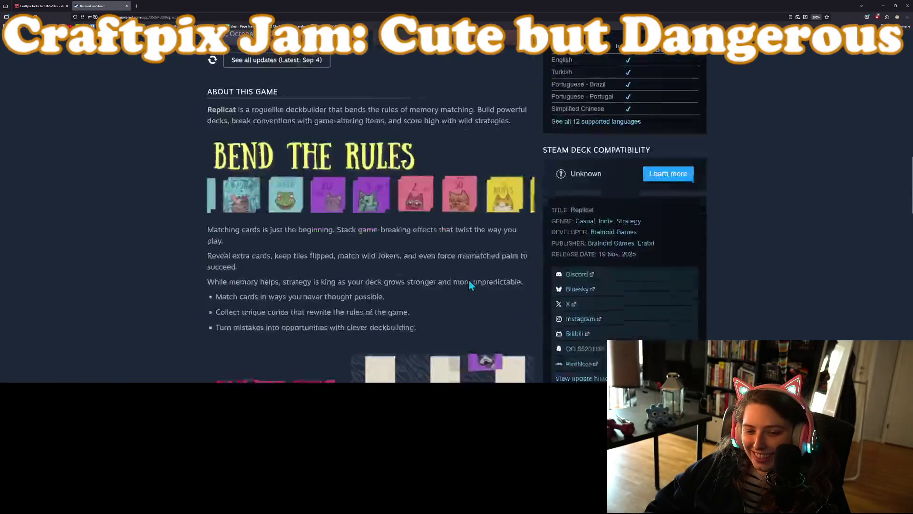
click(513, 275)
scroll(204, 236, down, 2)
scroll(289, 249, down, 10)
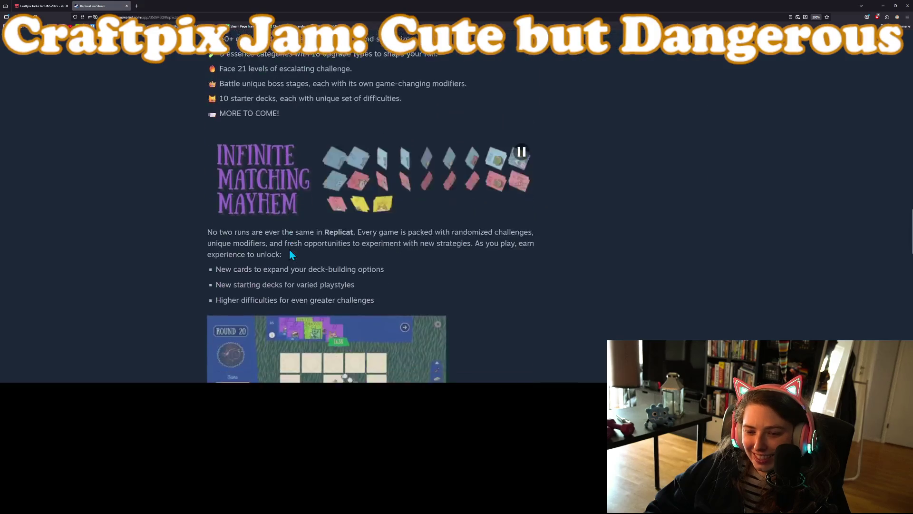
scroll(281, 245, down, 4)
scroll(281, 246, up, 10)
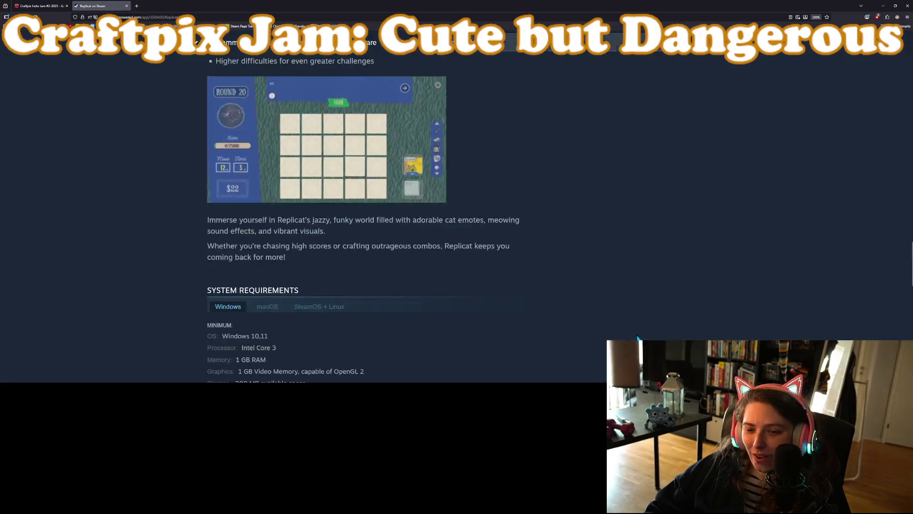
scroll(354, 247, up, 8)
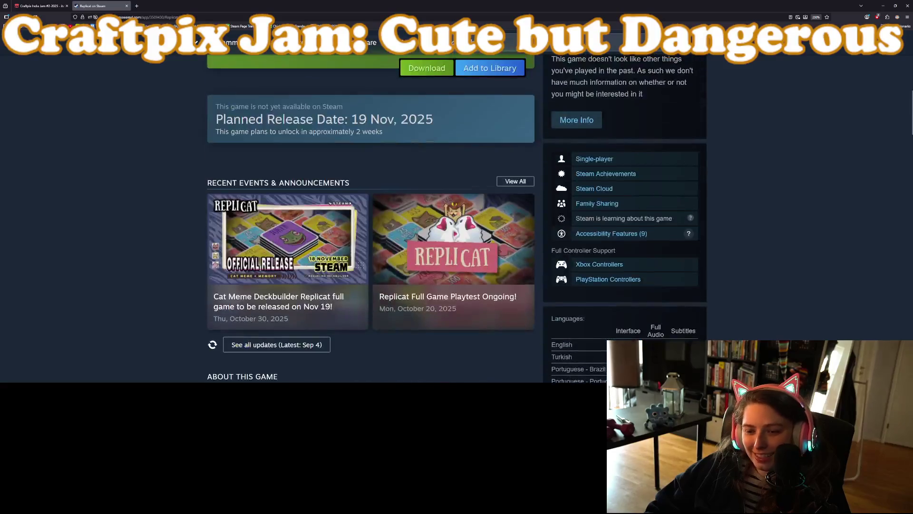
scroll(355, 247, down, 5)
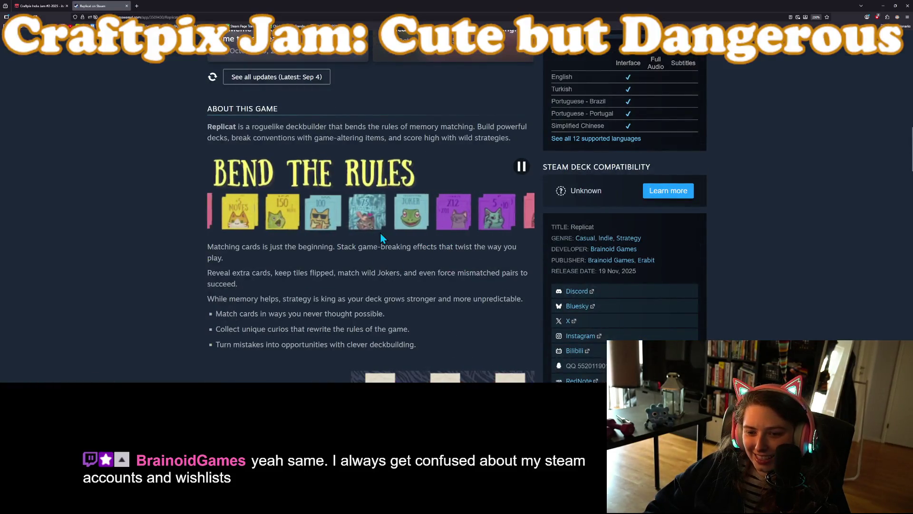
scroll(258, 259, up, 1)
scroll(257, 259, up, 5)
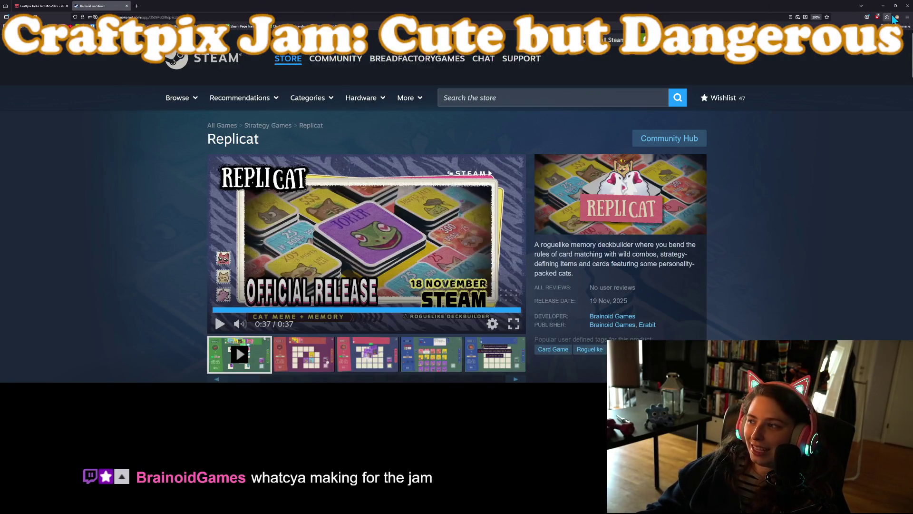
click(40, 5)
Minimize Firefox to bring back the Godot editor showing game_logic.gd.
scroll(344, 303, down, 10)
scroll(416, 262, up, 2)
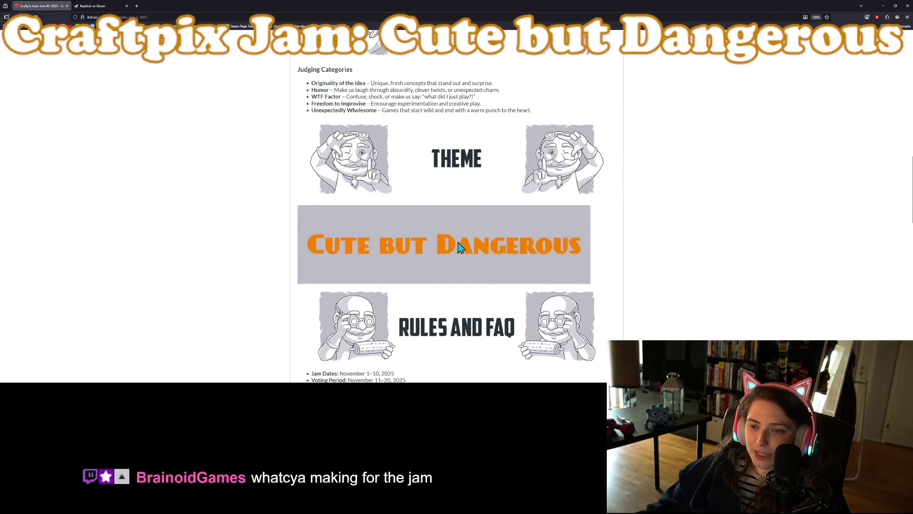
click(886, 11)
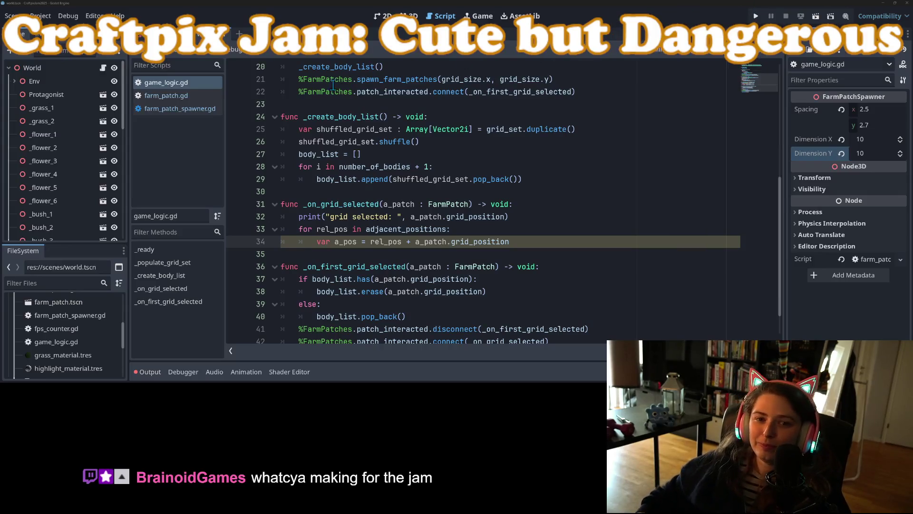
Switch to the 3D view, zoom around the farm patch, and run the game maximized.
click(407, 16)
scroll(481, 251, down, 5)
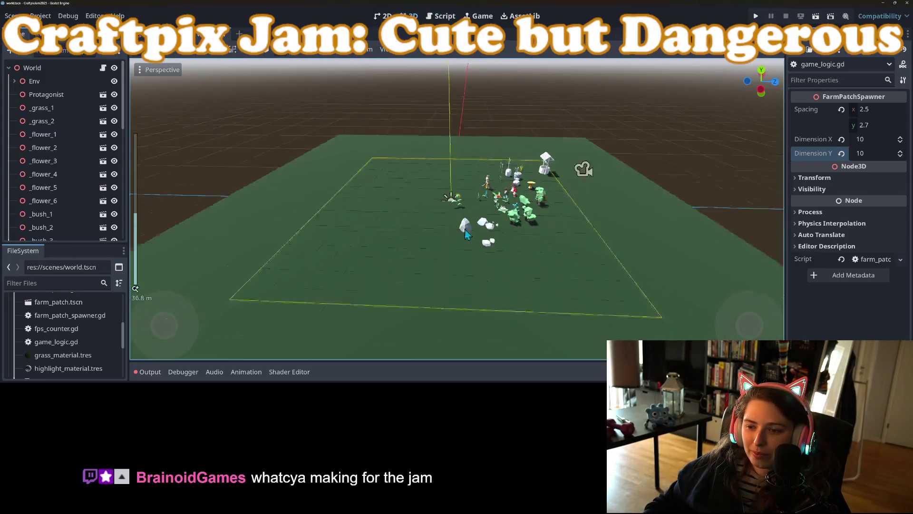
scroll(487, 270, up, 6)
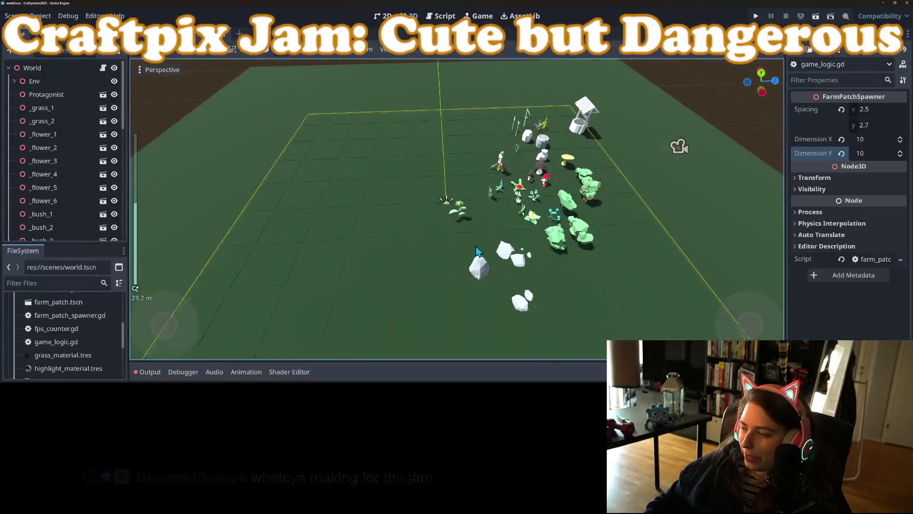
scroll(470, 230, up, 5)
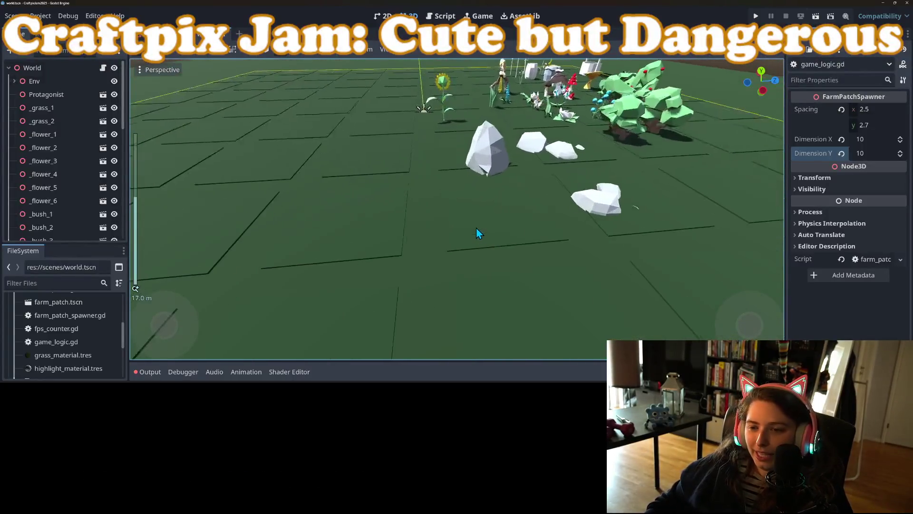
scroll(412, 253, down, 2)
scroll(492, 201, up, 2)
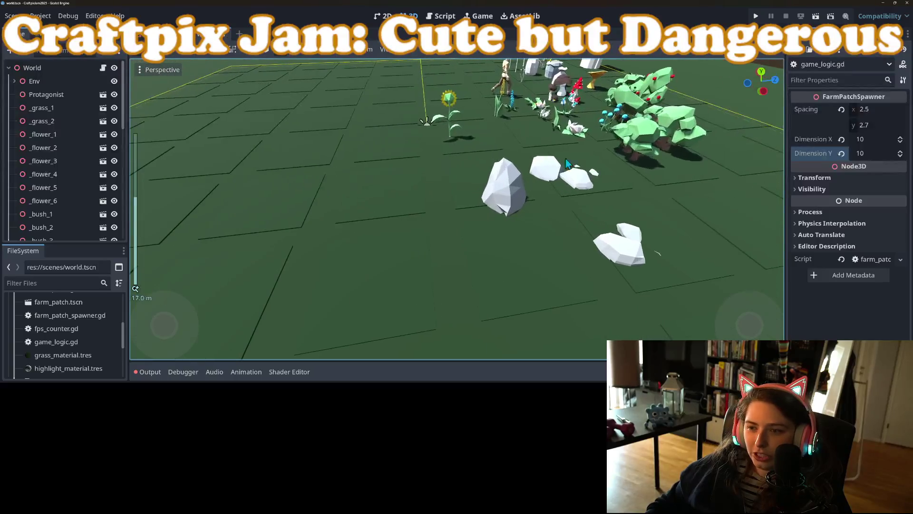
click(756, 16)
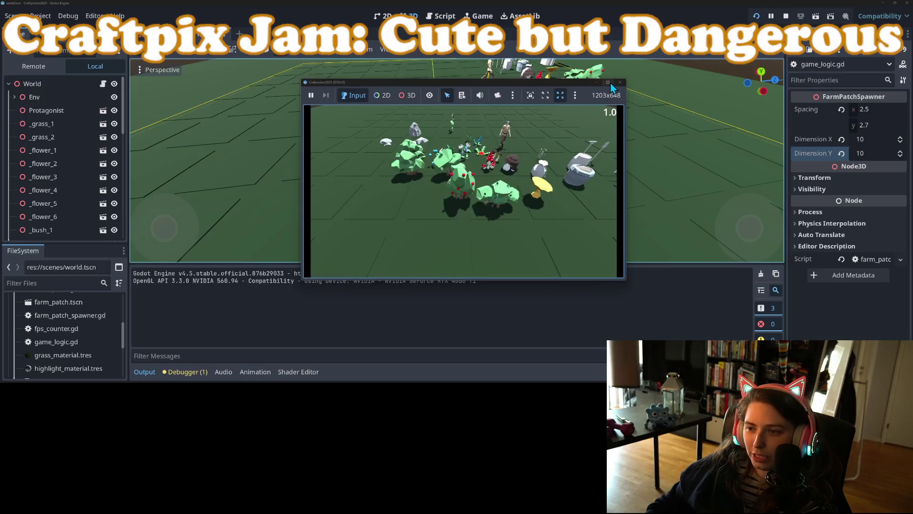
click(594, 82)
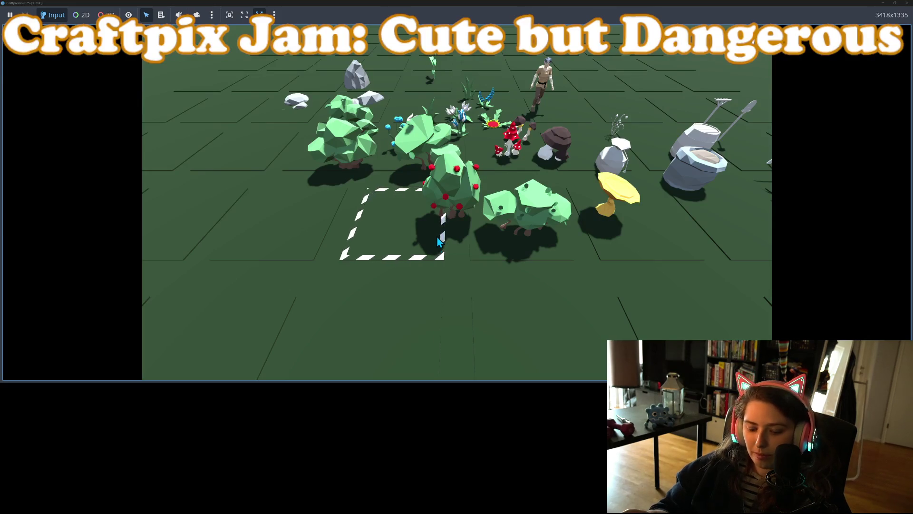
Fly the game camera with WASD over the plants and rocks, then zoom in.
key(s)
key(d)
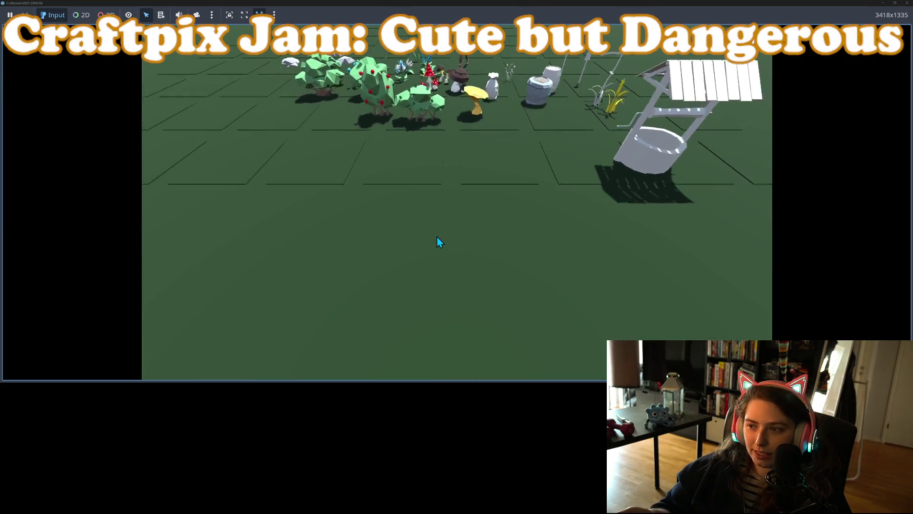
key(w)
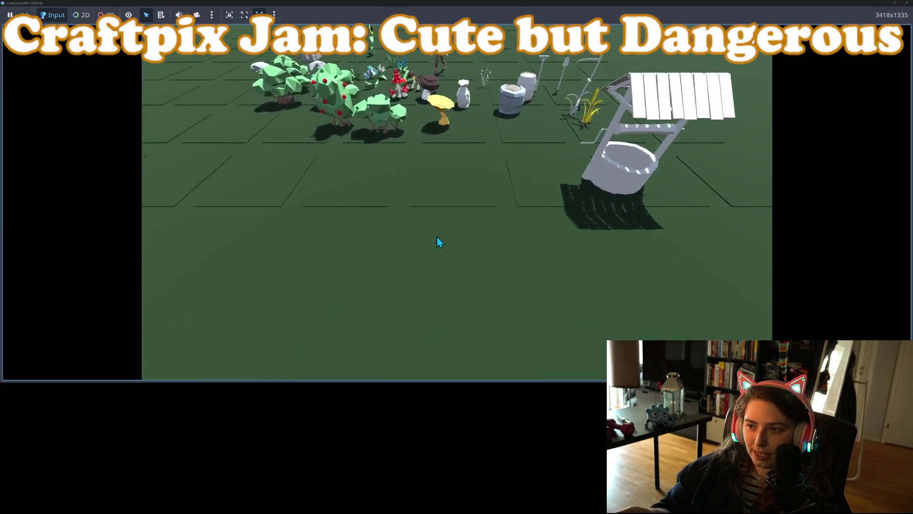
key(a)
key(w)
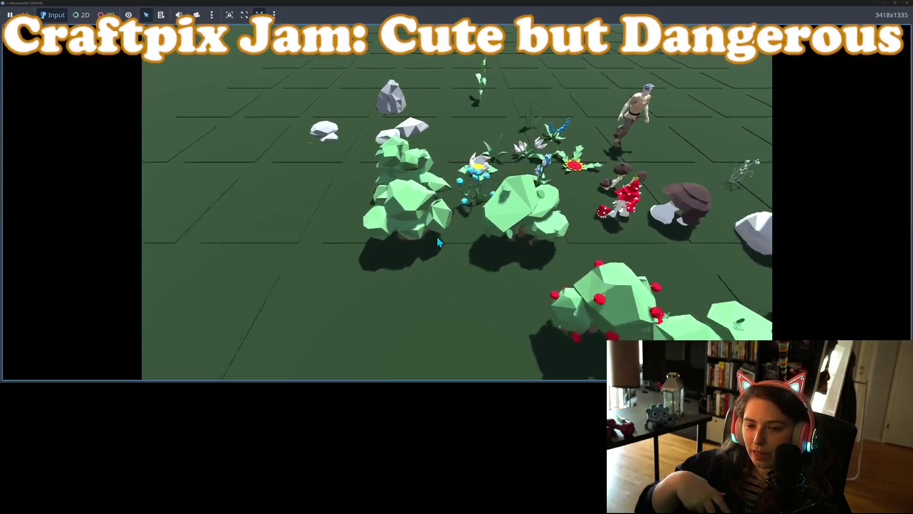
key(s)
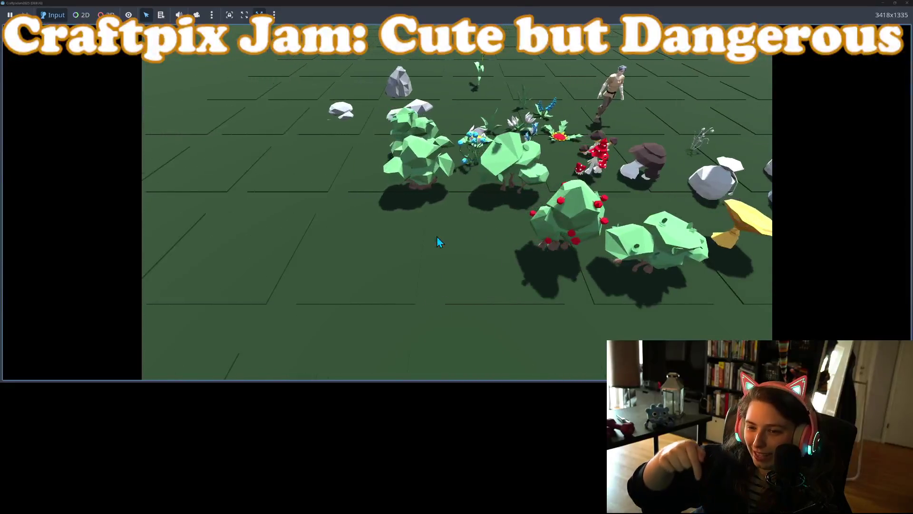
key(a)
key(w)
key(s)
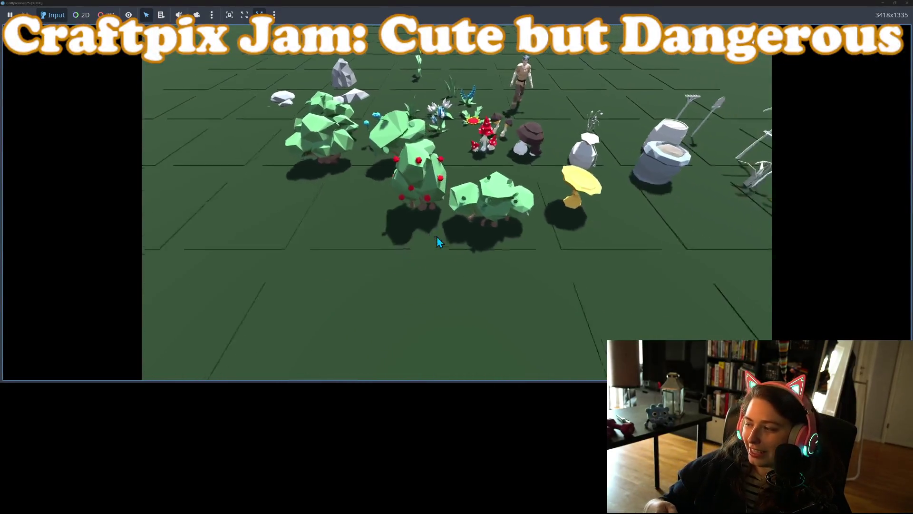
key(w)
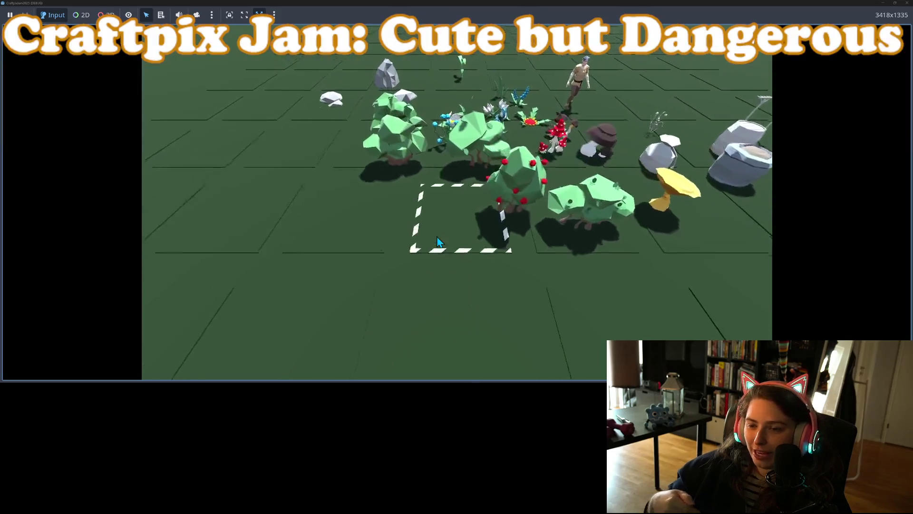
key(s)
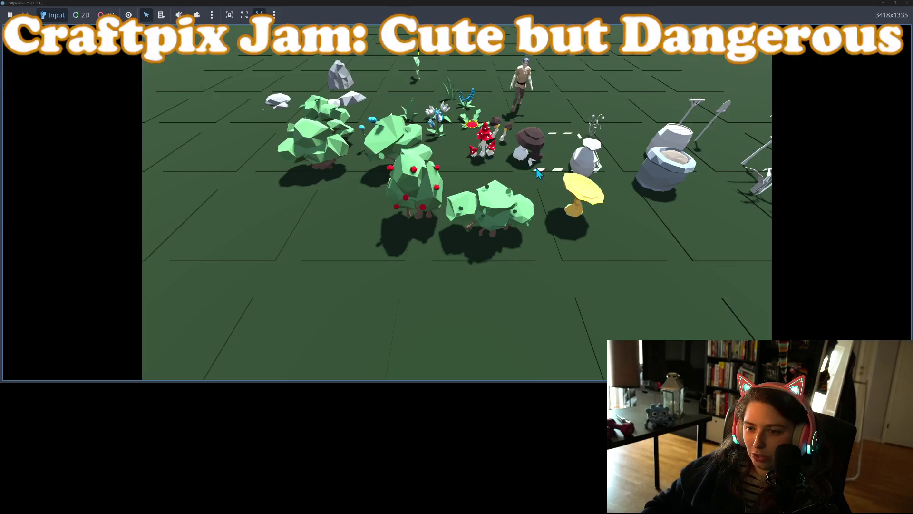
key(w)
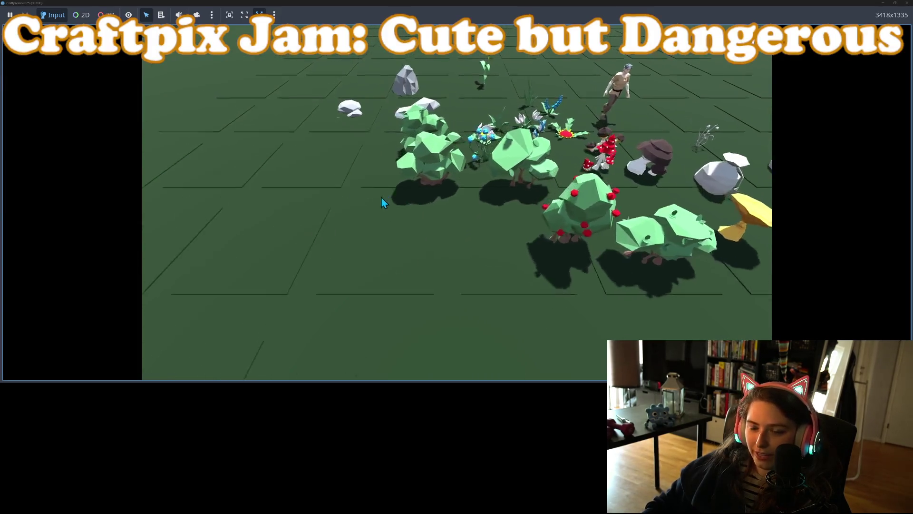
key(s)
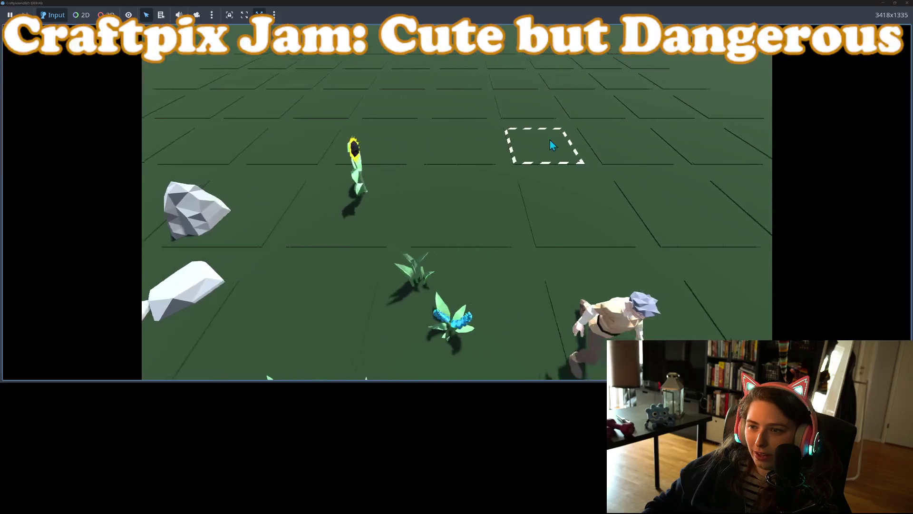
key(s)
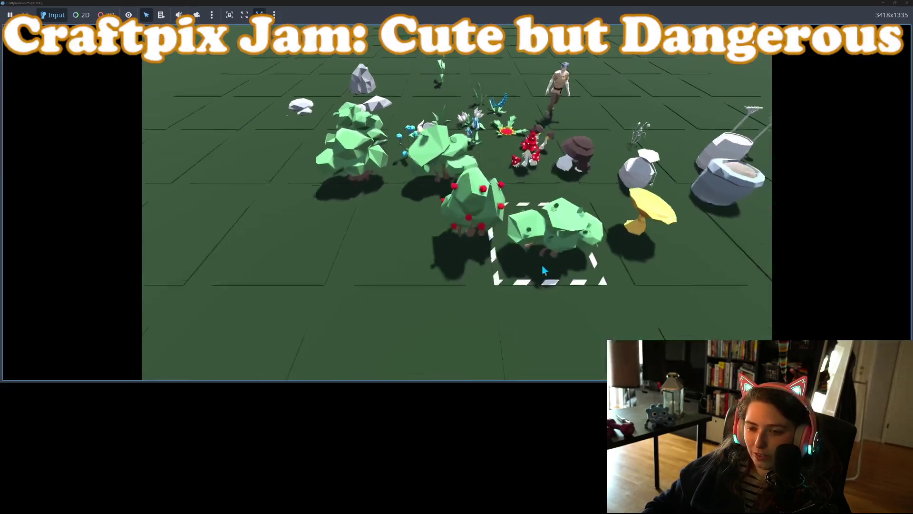
key(d)
key(w)
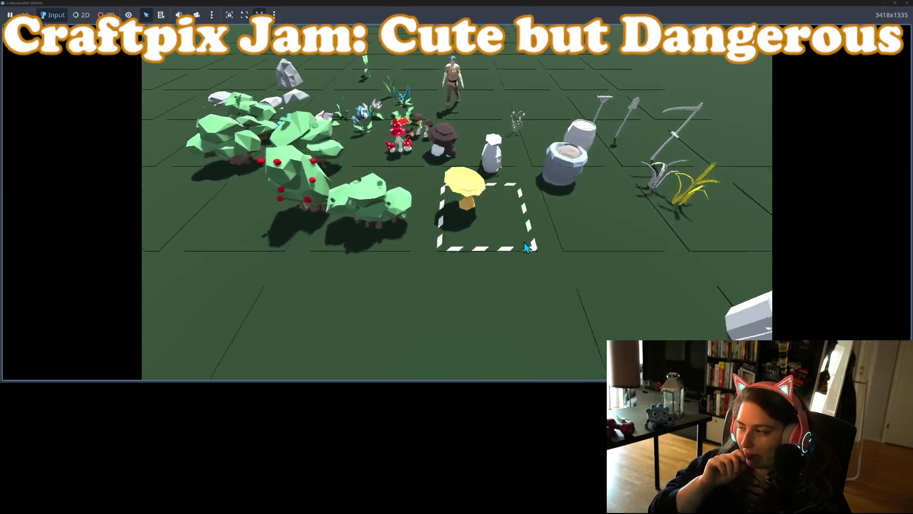
scroll(526, 246, up, 1)
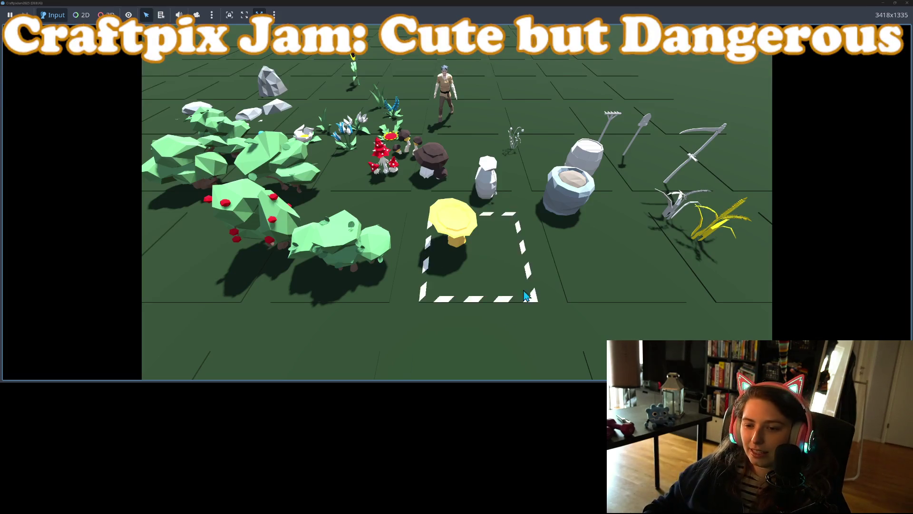
Pan toward the wheat, sacks, tools and barrels, checking the dashed patch outline.
key(a)
key(a)
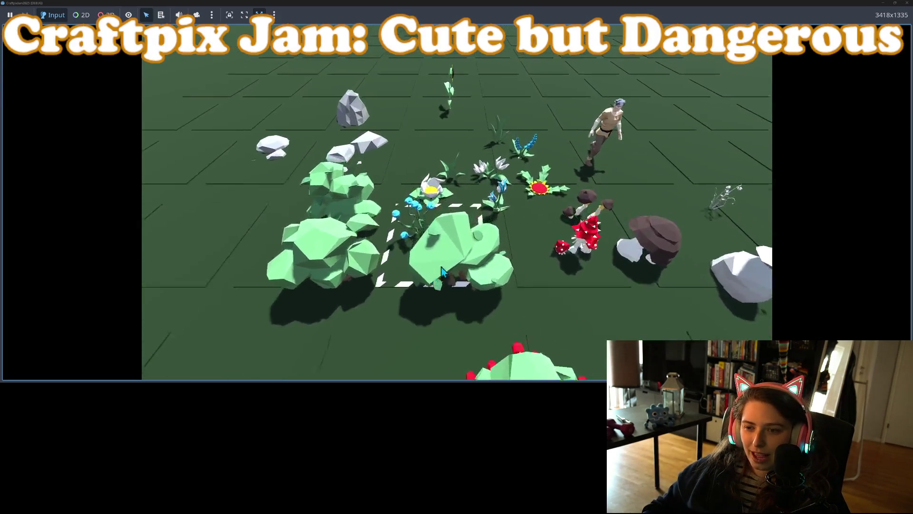
key(d)
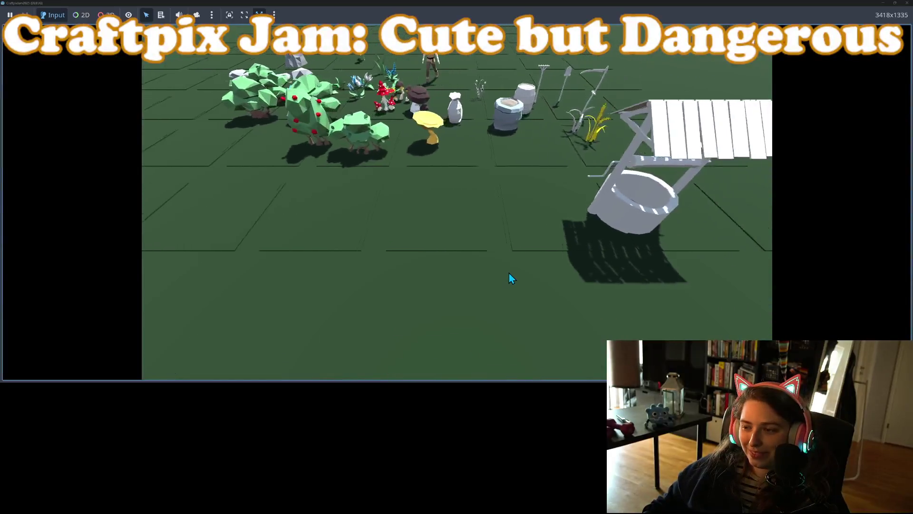
key(d)
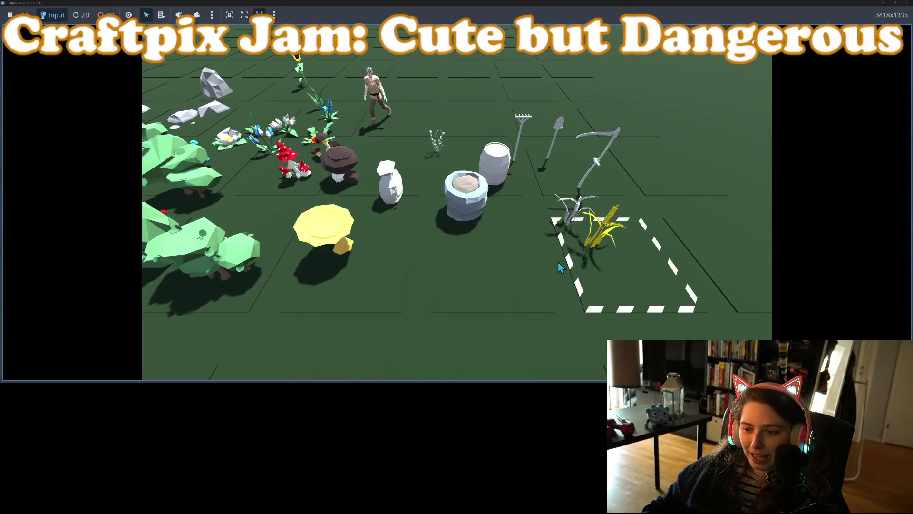
key(a)
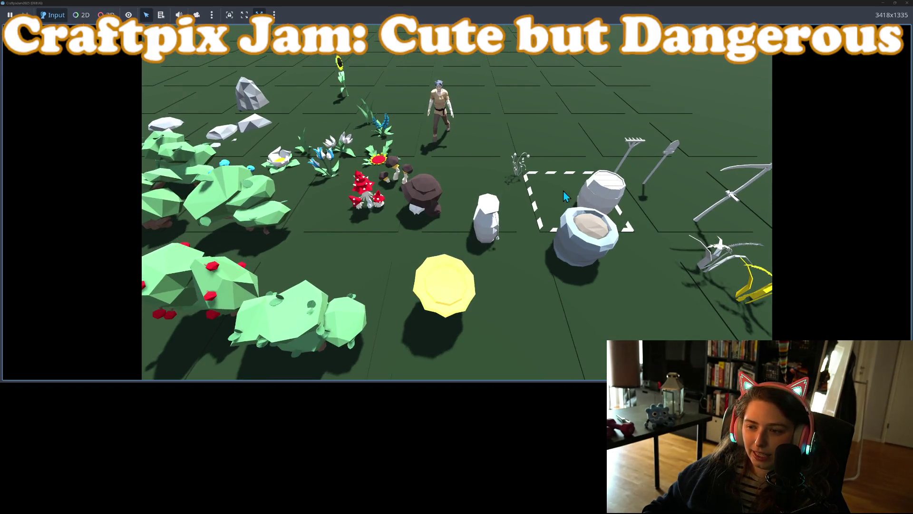
key(s)
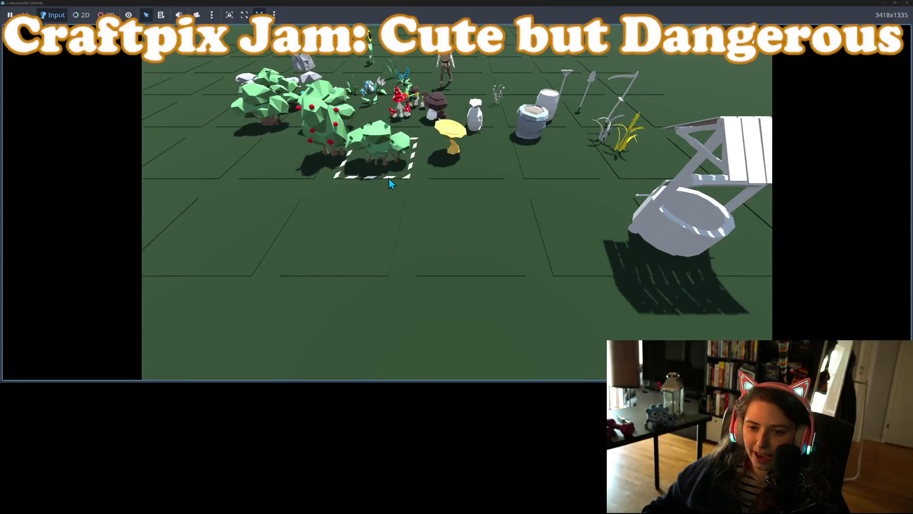
key(a)
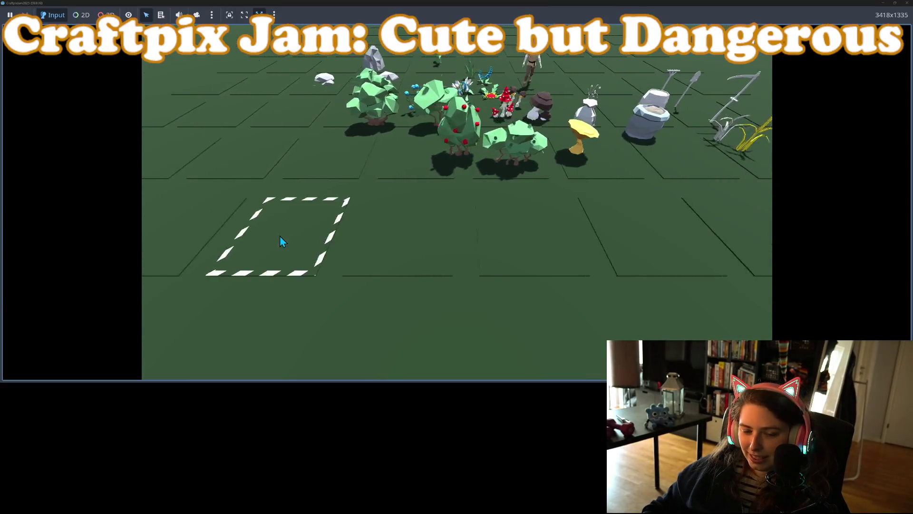
key(w)
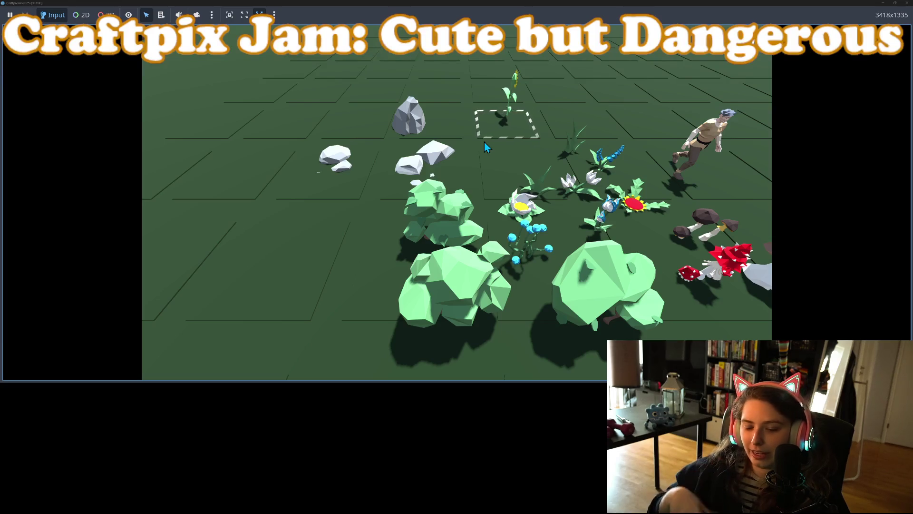
key(d)
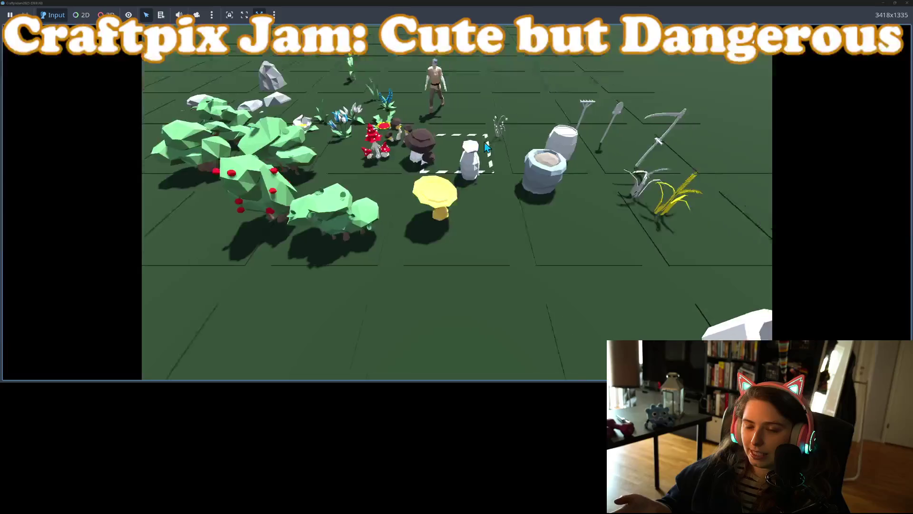
key(s)
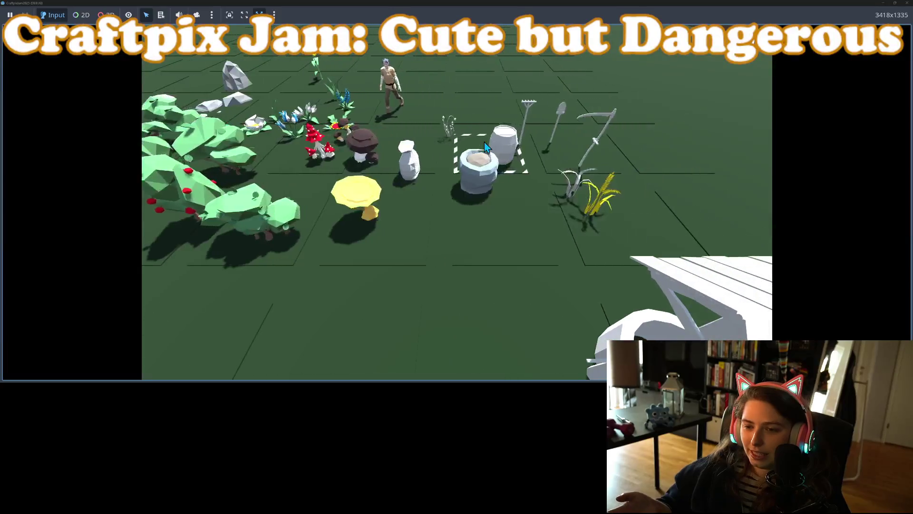
scroll(486, 146, up, 1)
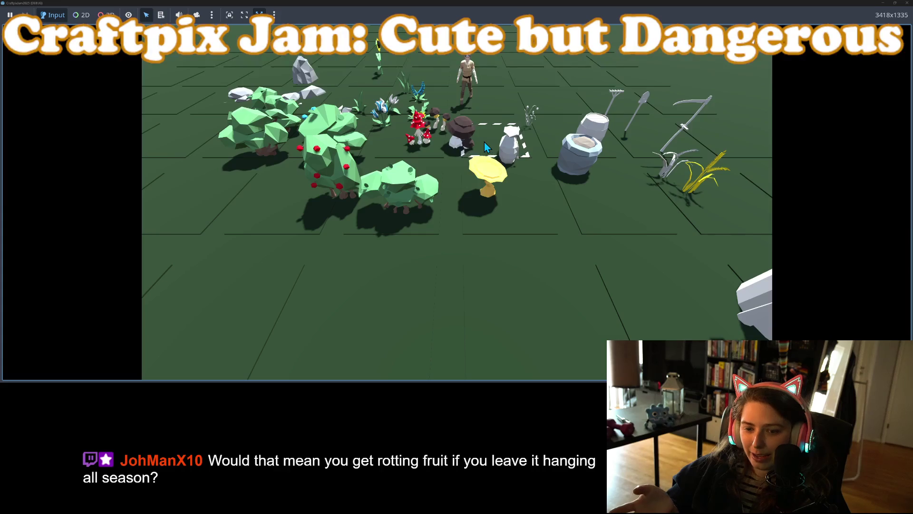
Zoom and pan the game camera across the farm to inspect the dashed patch outline.
scroll(484, 141, down, 1)
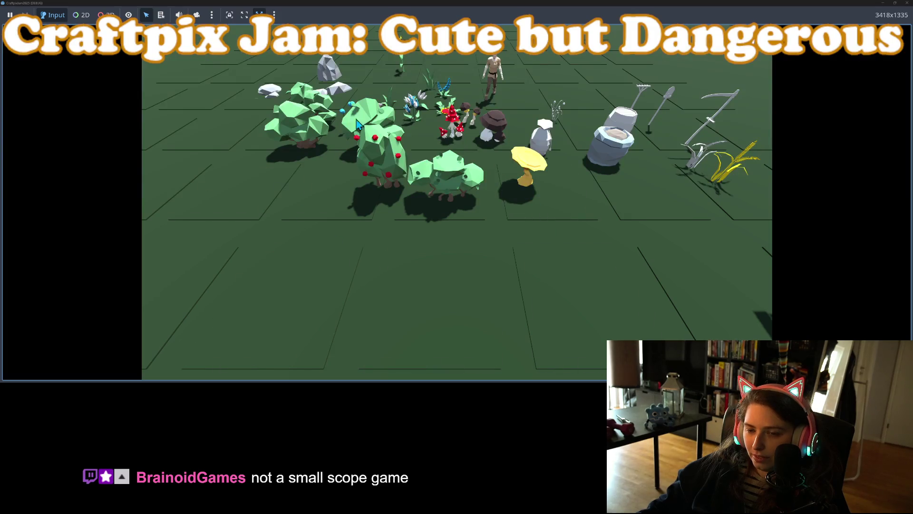
scroll(473, 159, down, 2)
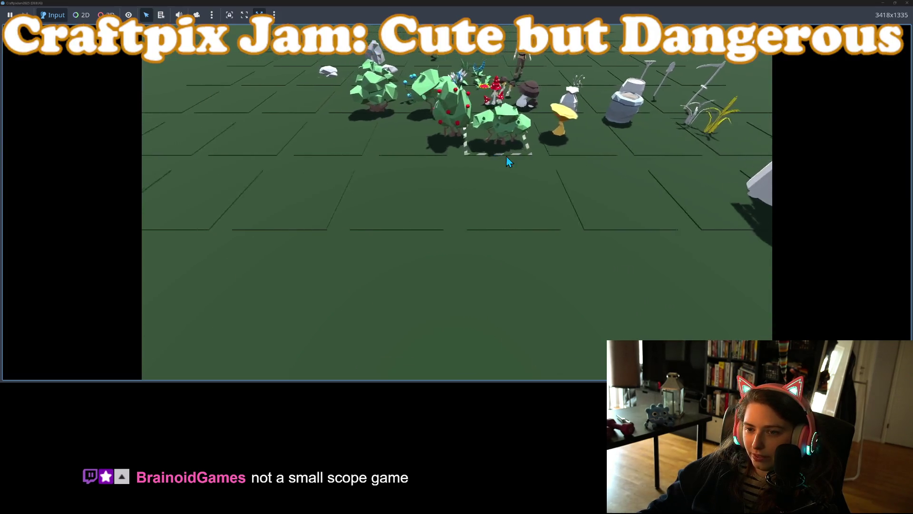
scroll(549, 165, up, 2)
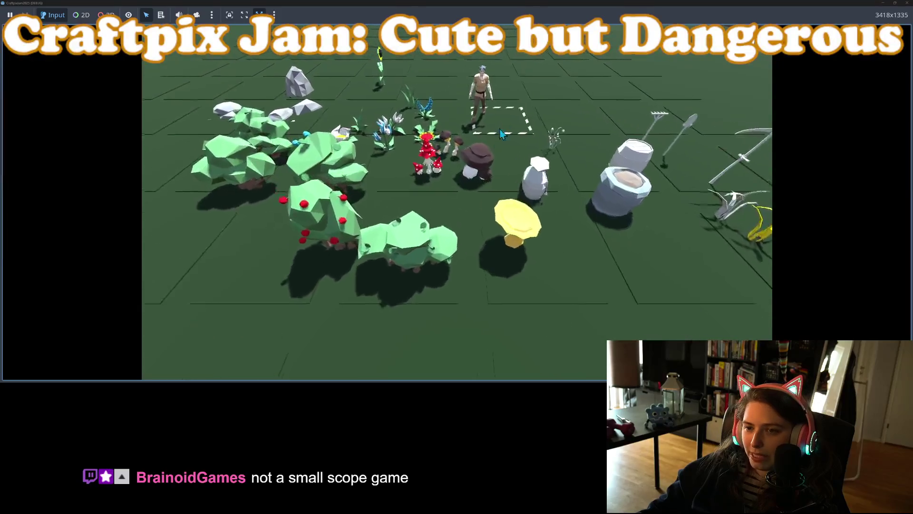
scroll(458, 182, up, 2)
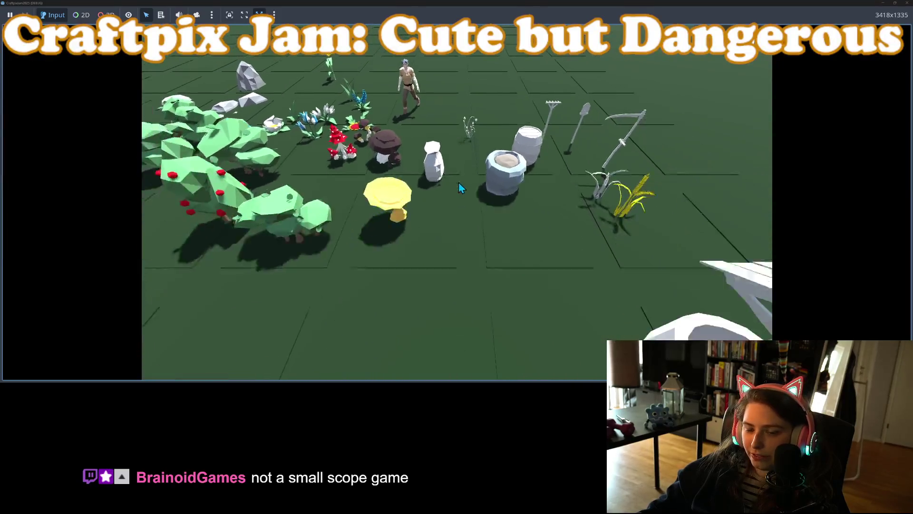
scroll(458, 182, down, 2)
key(a)
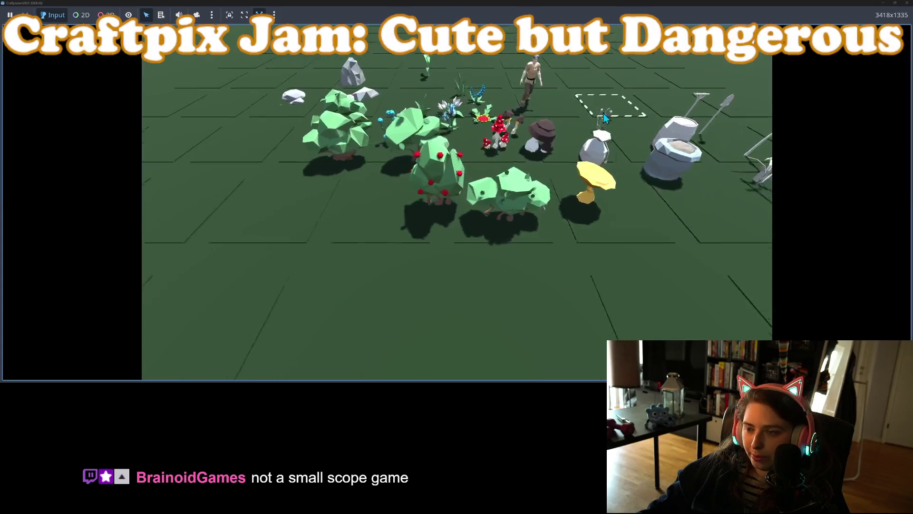
scroll(440, 247, up, 3)
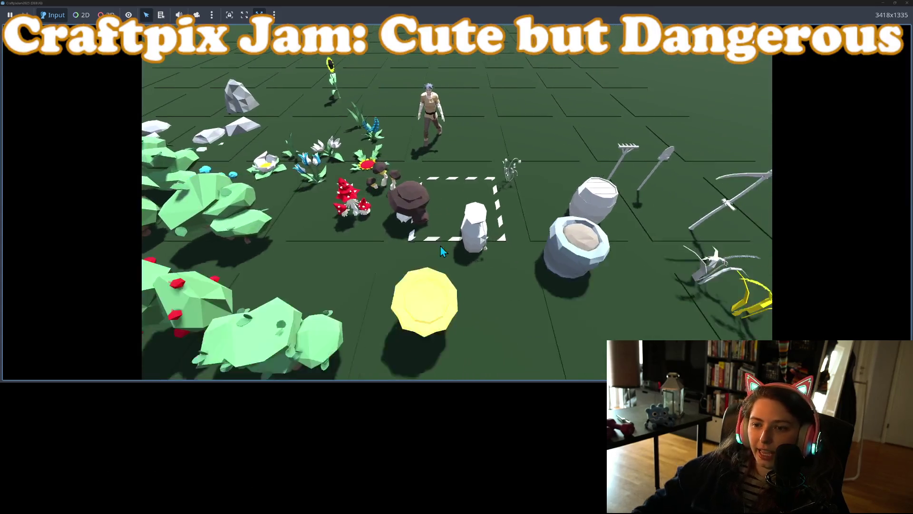
scroll(440, 246, down, 3)
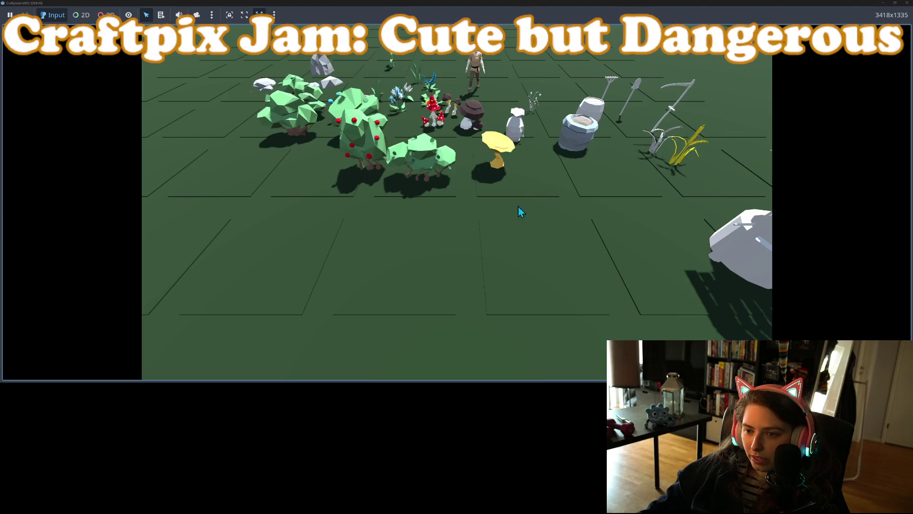
scroll(438, 296, down, 3)
Rotate the camera around the board with Q, then close the game window to stop debugging.
key(q)
scroll(531, 206, up, 5)
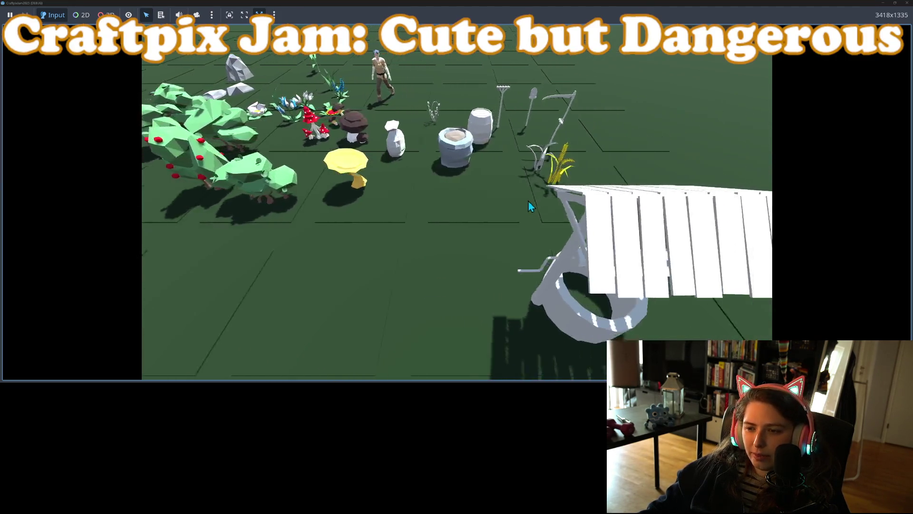
scroll(531, 206, down, 3)
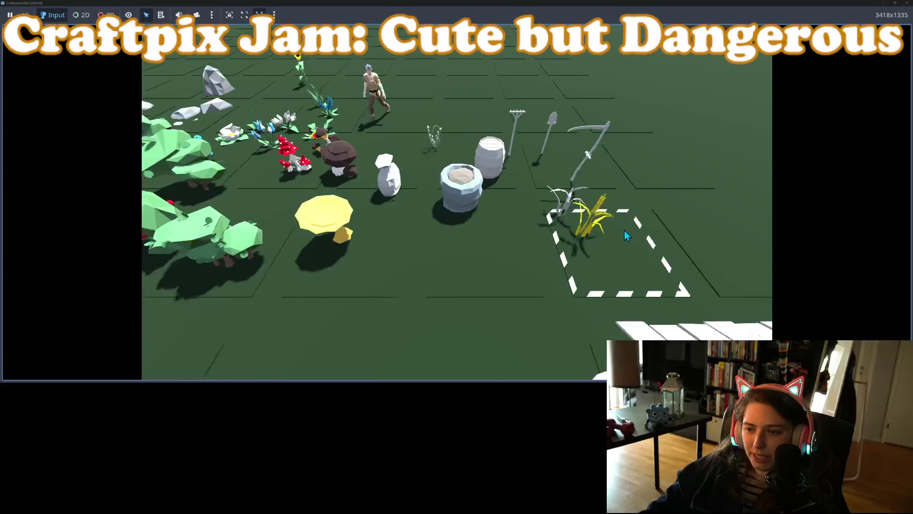
key(q)
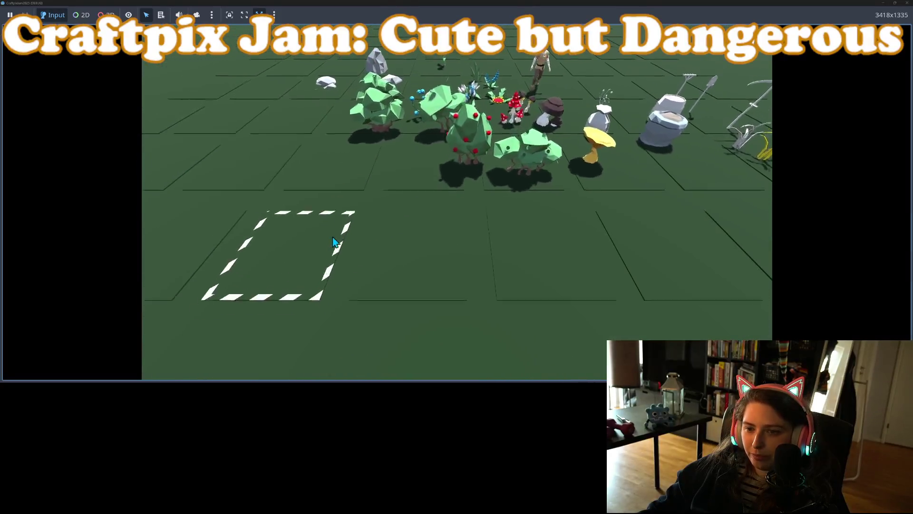
scroll(523, 166, up, 4)
scroll(668, 114, down, 3)
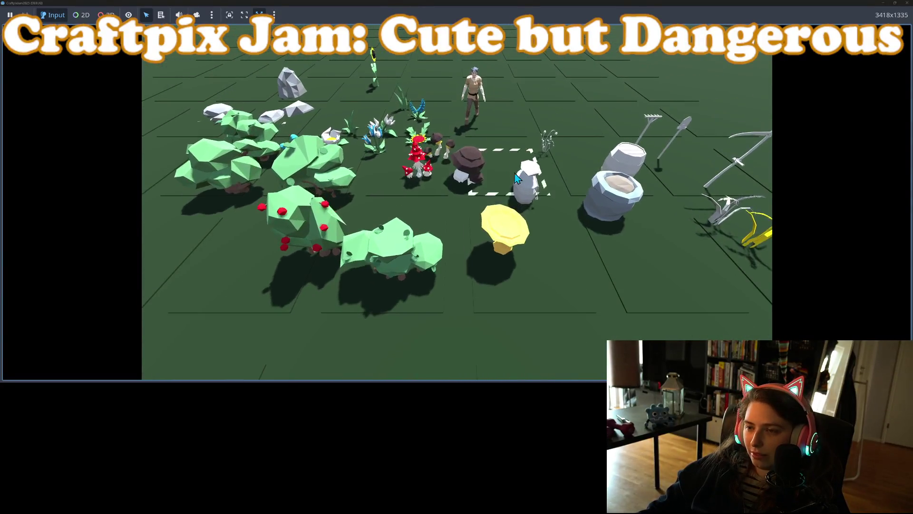
scroll(504, 183, up, 3)
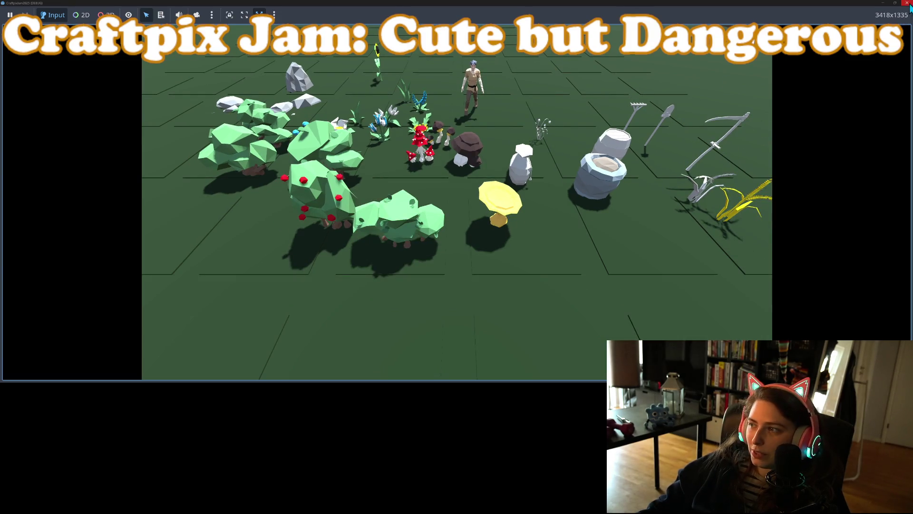
click(907, 2)
scroll(464, 227, down, 3)
Open the farm_patch.tscn tab and game_logic.gd in the Script editor, then switch to the browser.
scroll(453, 235, up, 5)
scroll(471, 240, down, 4)
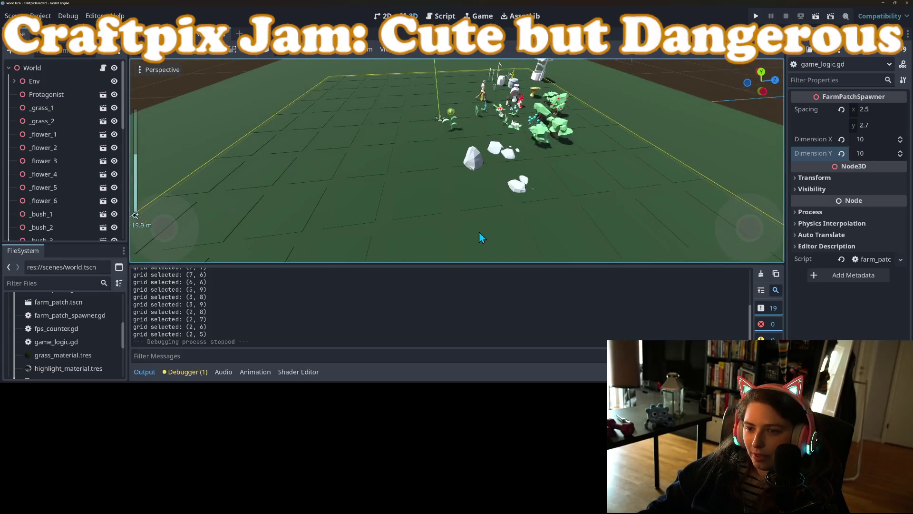
scroll(475, 225, up, 2)
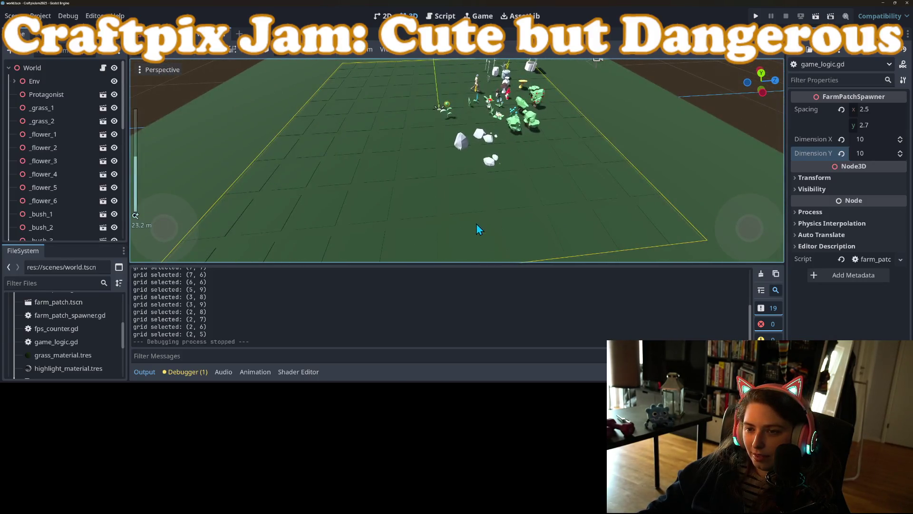
click(227, 37)
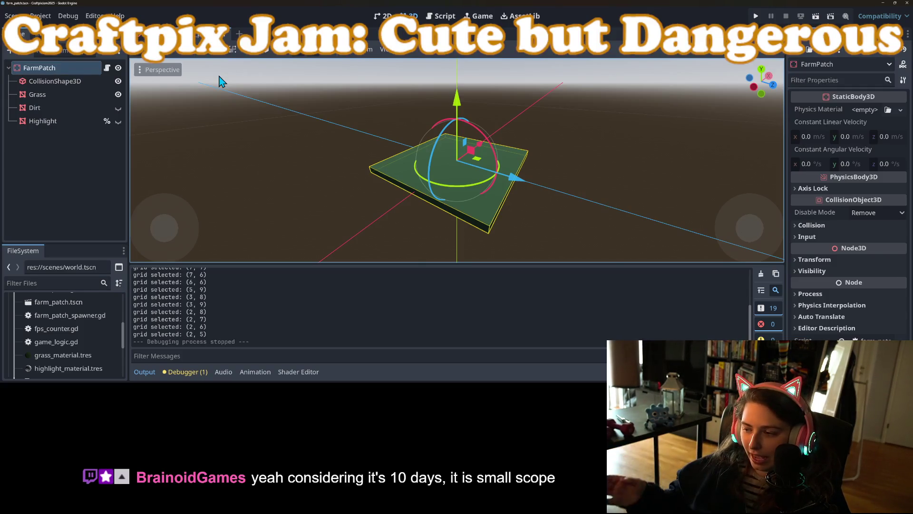
click(436, 17)
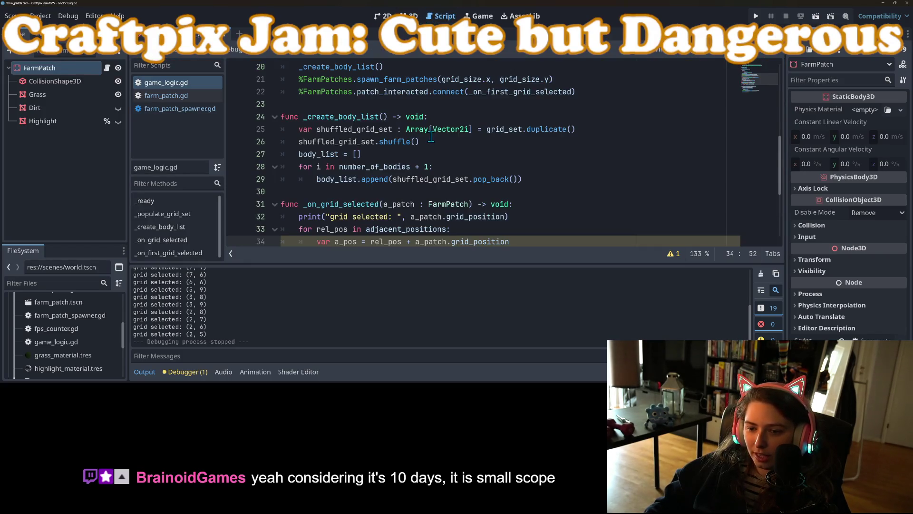
scroll(431, 137, down, 2)
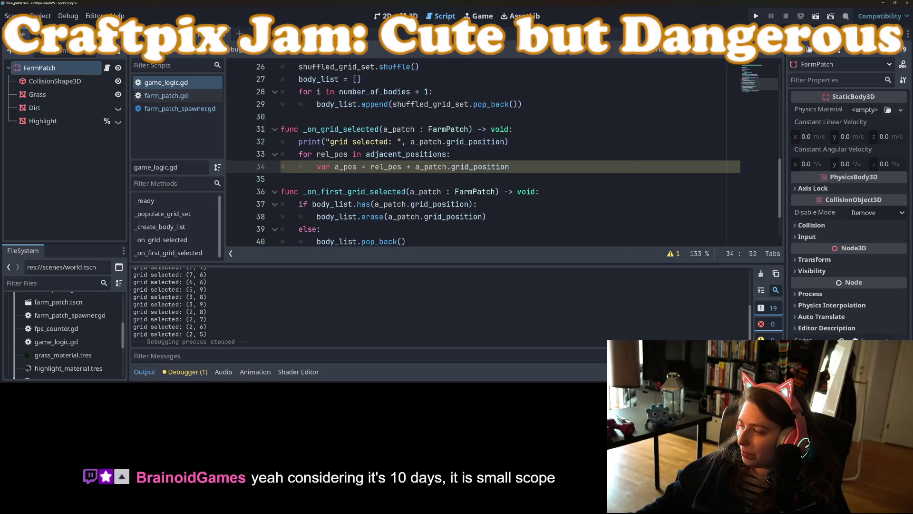
key(alt+Tab)
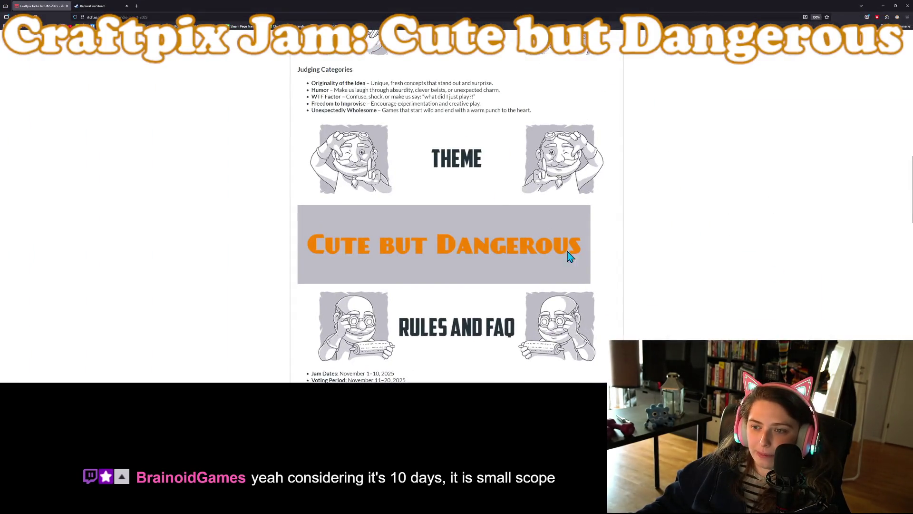
After reviewing the 'Cute but Dangerous' theme, minimize the browser to return to game_logic.gd.
click(895, 6)
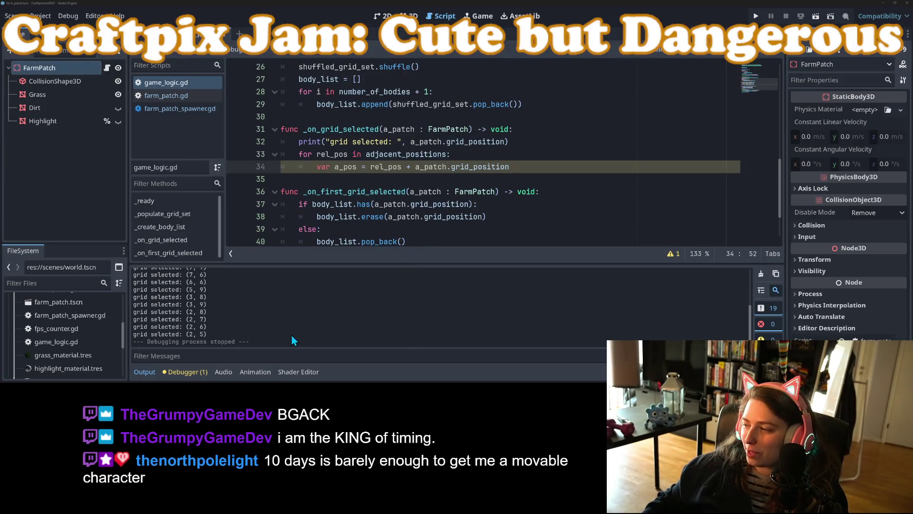
Read the unused a_pos warning in the debugger's Errors panel, then add an indented line inside the loop.
click(145, 372)
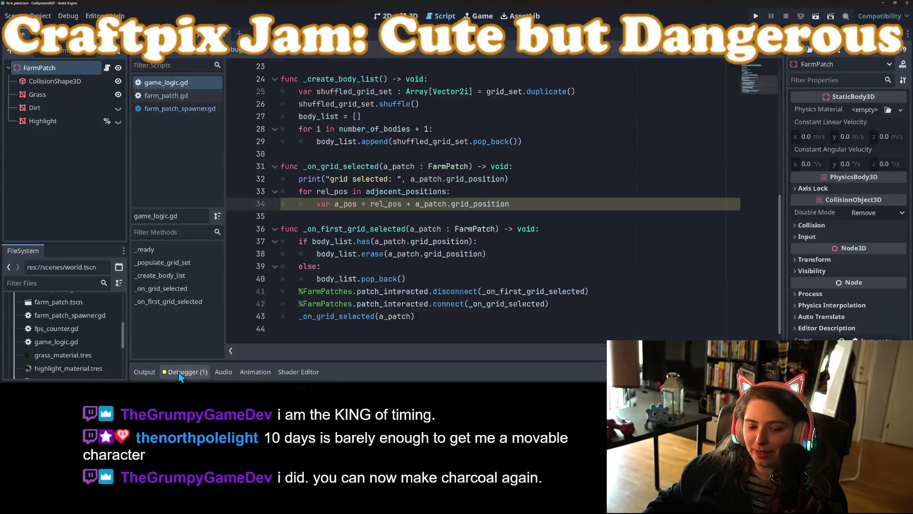
click(178, 372)
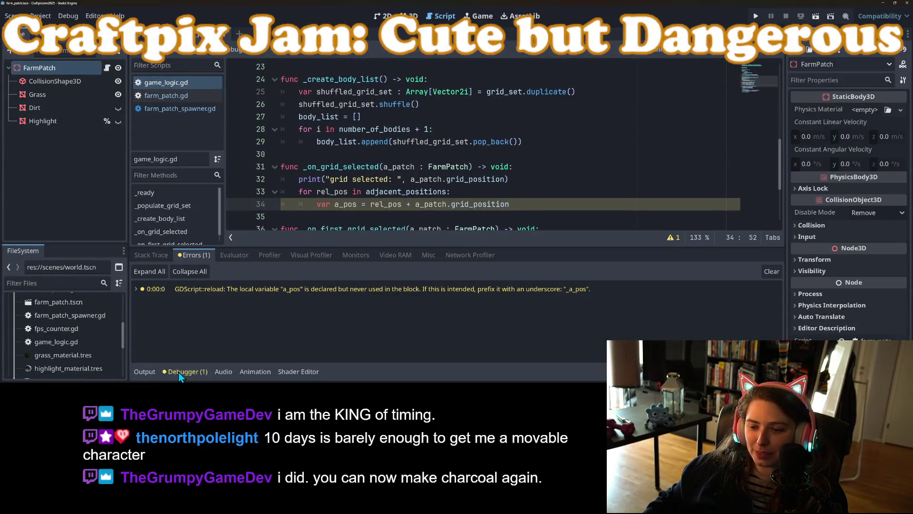
click(178, 372)
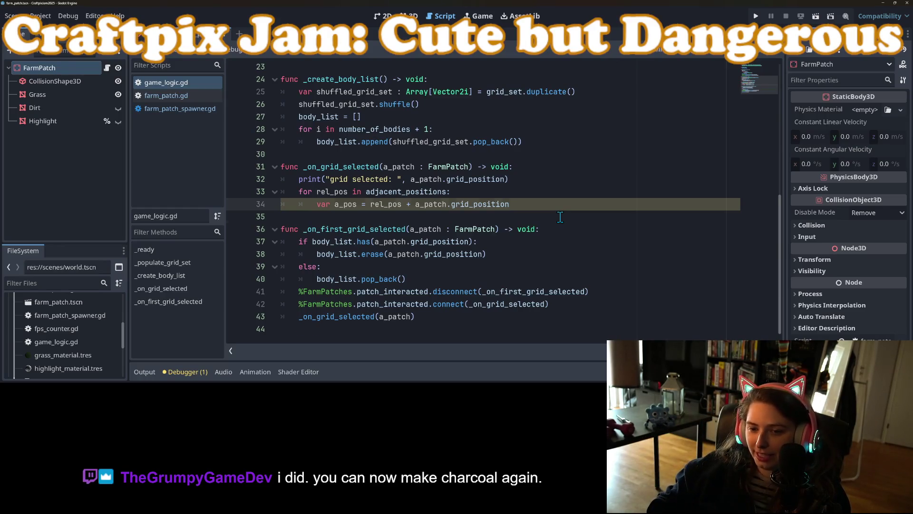
key(Return)
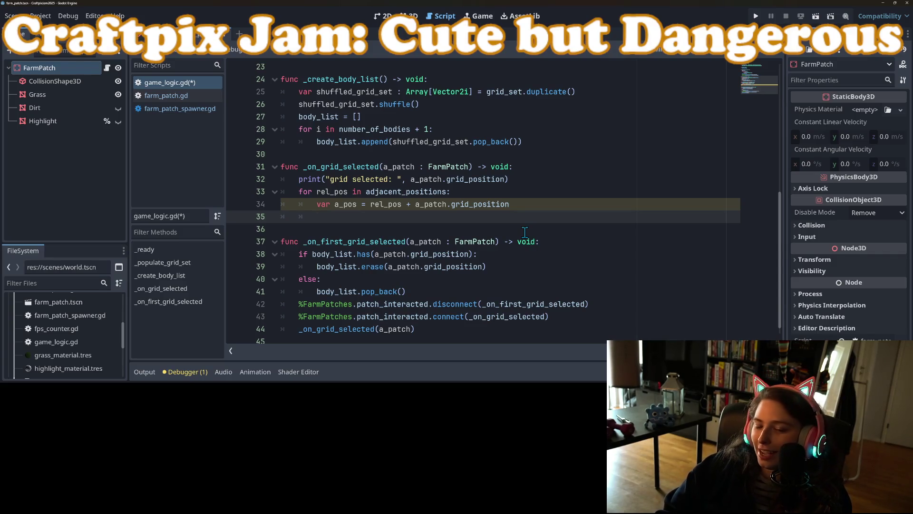
Save game_logic.gd and put the caret back at the end of line 34.
key(ctrl+s)
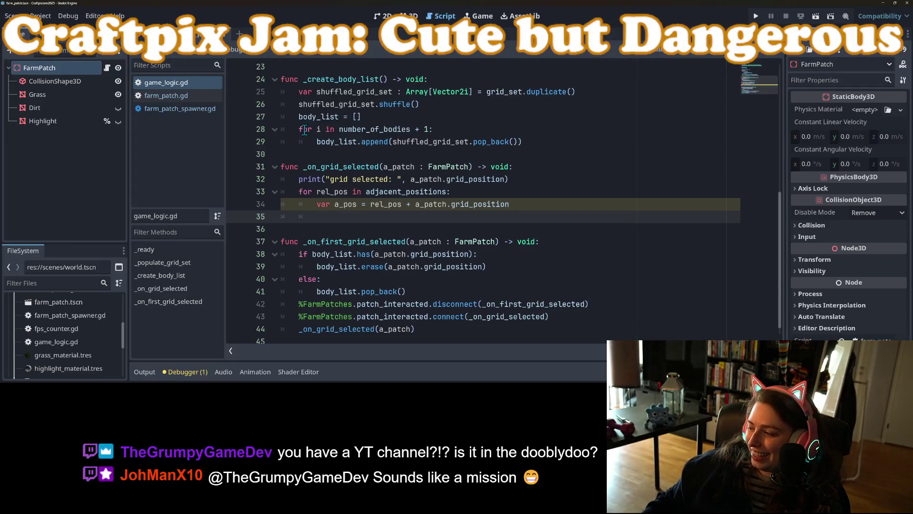
click(510, 243)
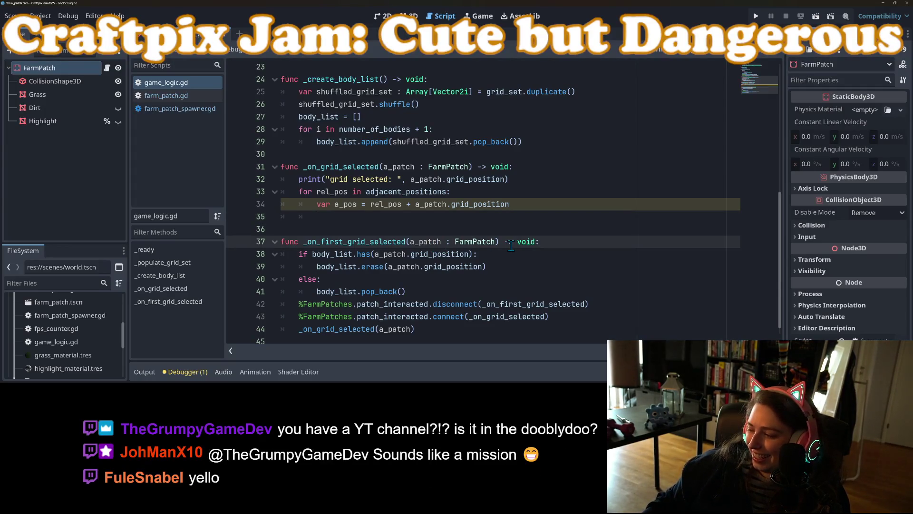
click(539, 219)
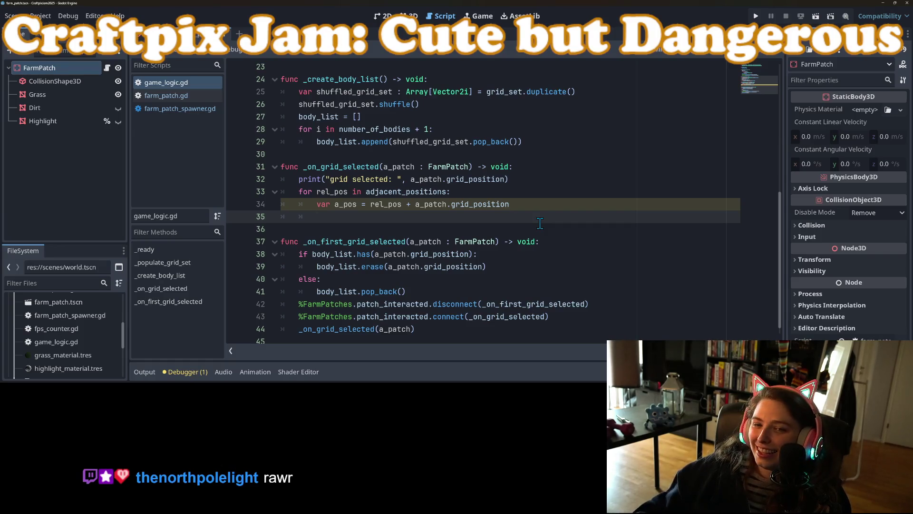
click(538, 211)
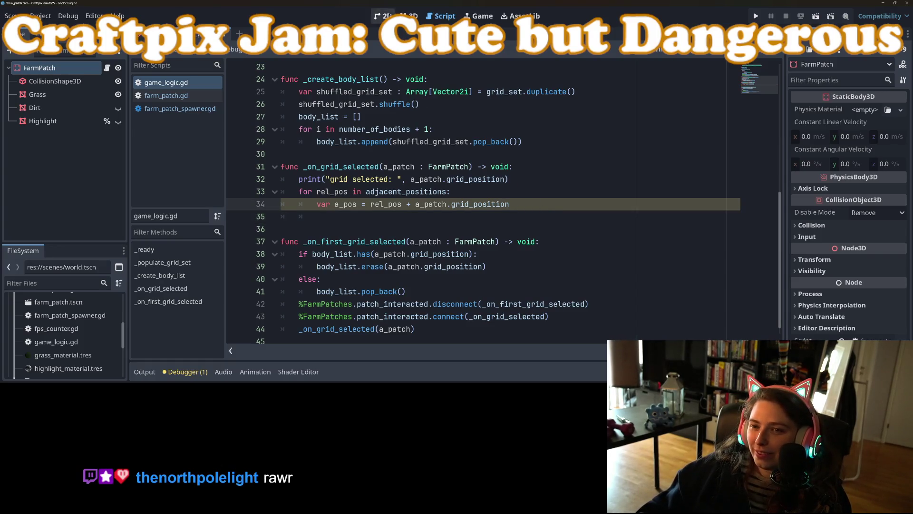
Zoom over the FarmPatches grid in world.tscn's 3D view, glance at the farm patch scene, then return to game_logic.gd.
click(409, 16)
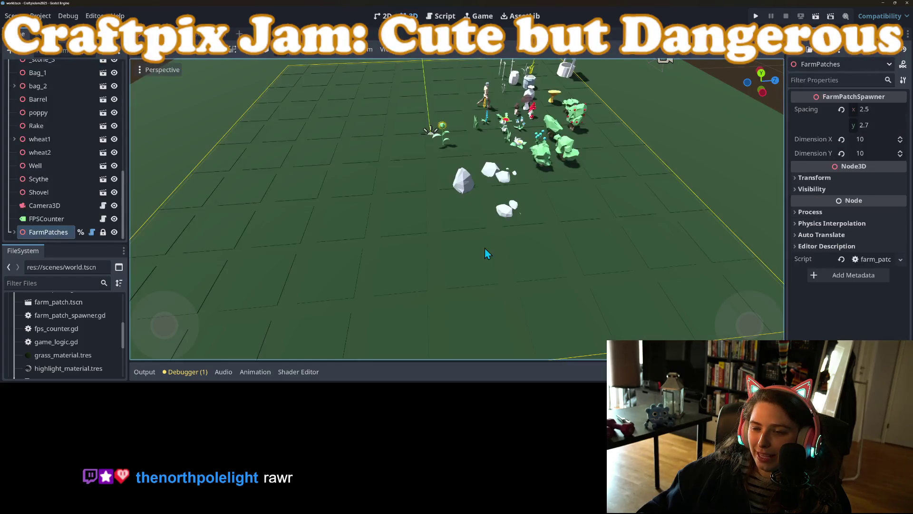
scroll(468, 244, up, 5)
scroll(471, 234, down, 5)
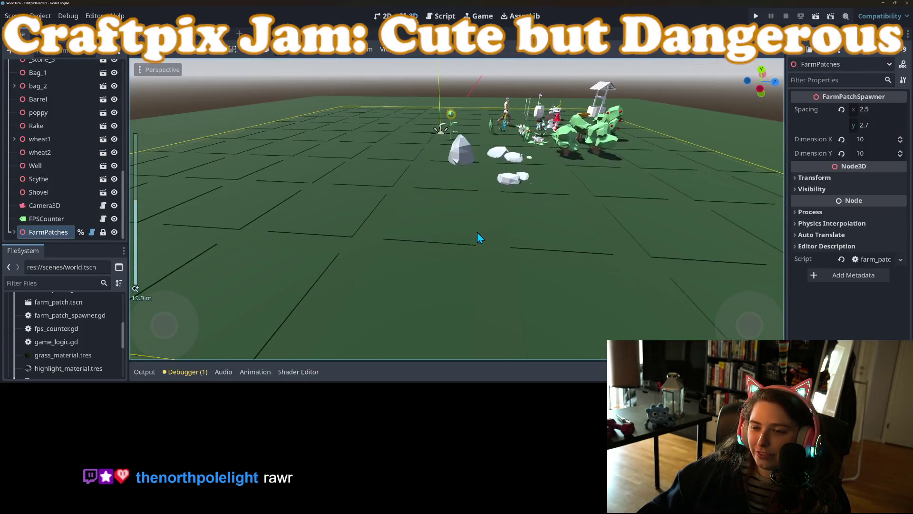
scroll(478, 241, up, 4)
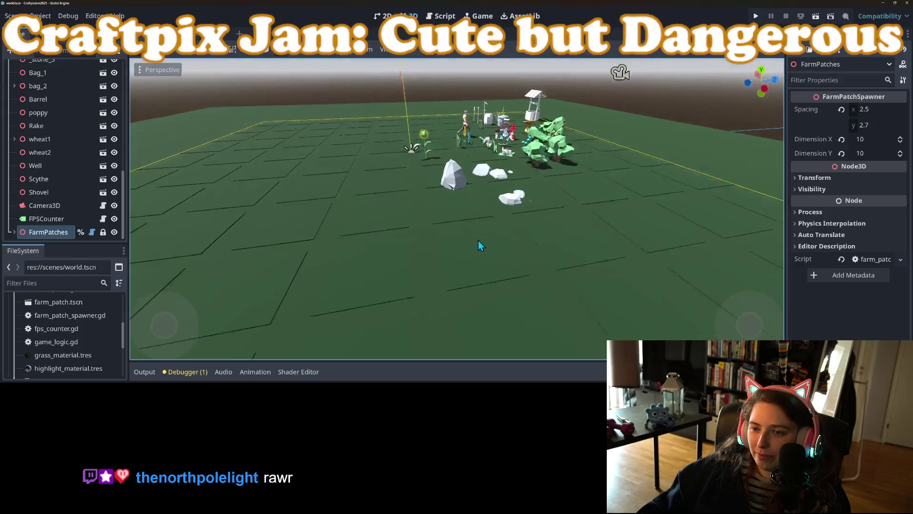
scroll(484, 249, down, 3)
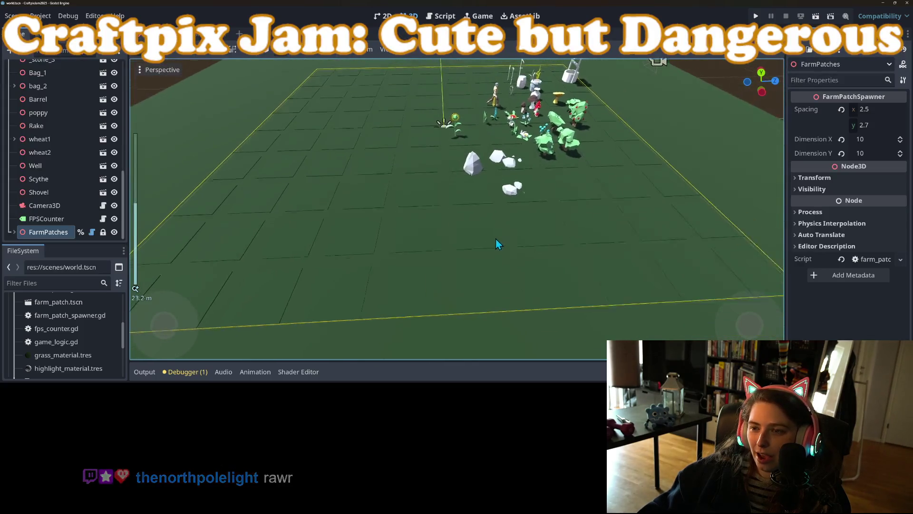
scroll(503, 230, up, 2)
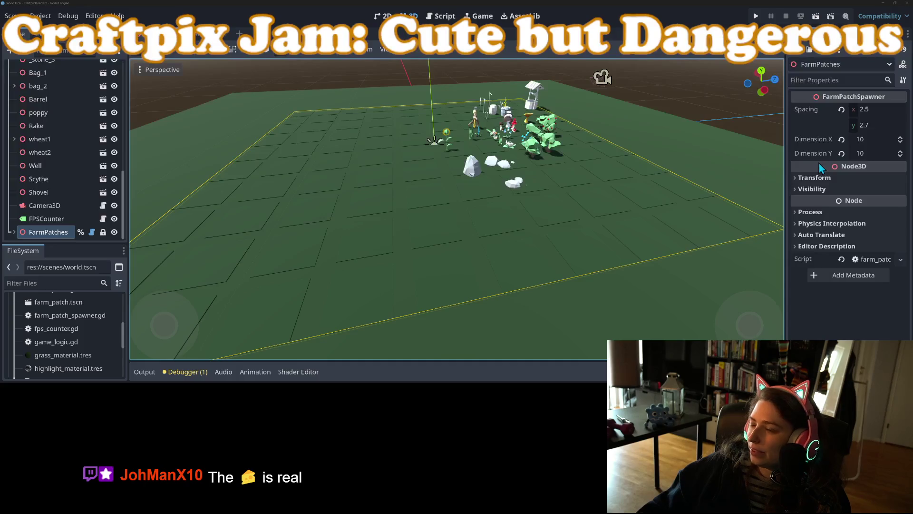
click(200, 33)
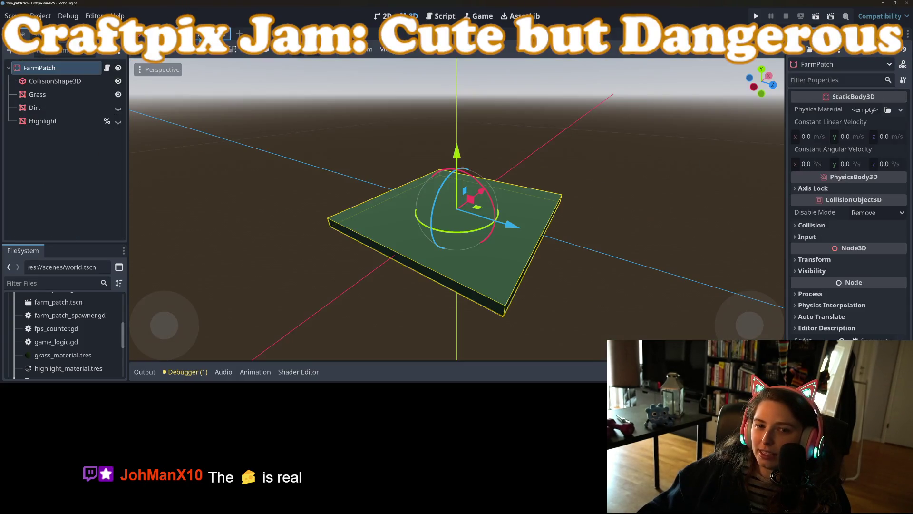
click(153, 34)
click(442, 18)
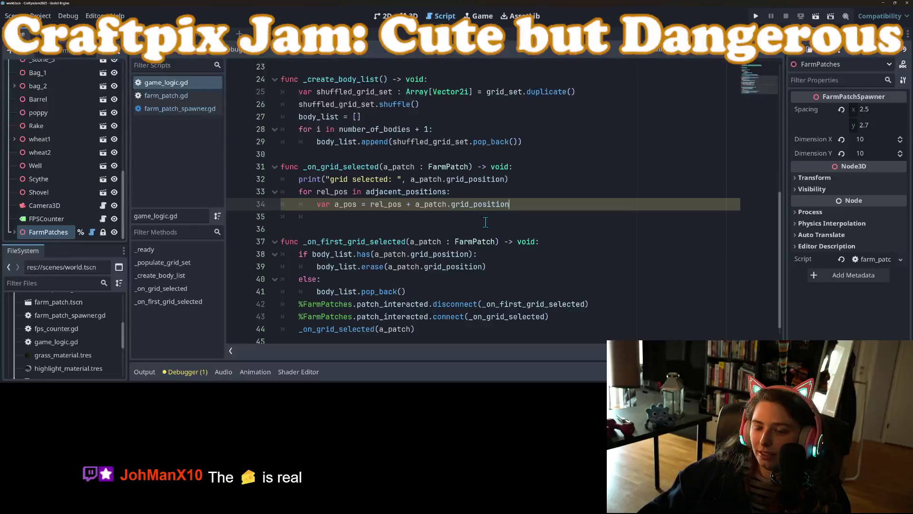
Start an 'if body_list' line directly after the print statement in _on_grid_selected.
key(Return)
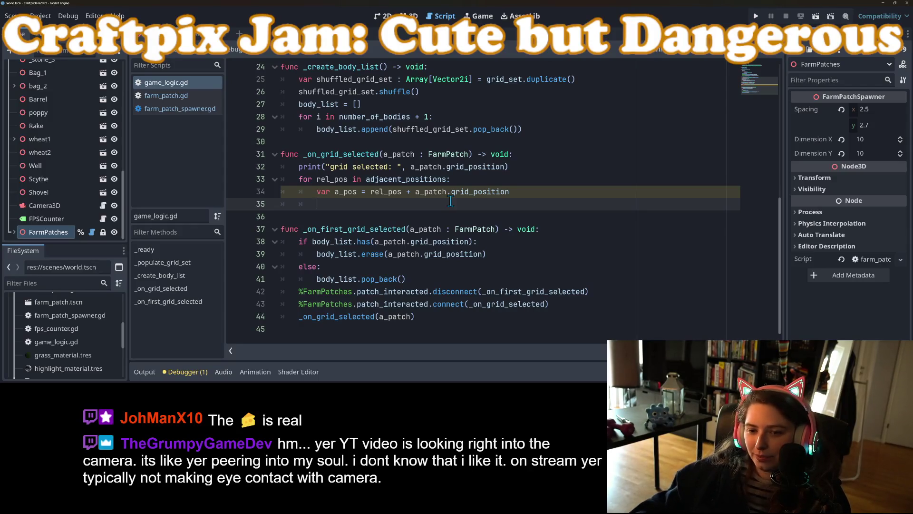
click(528, 168)
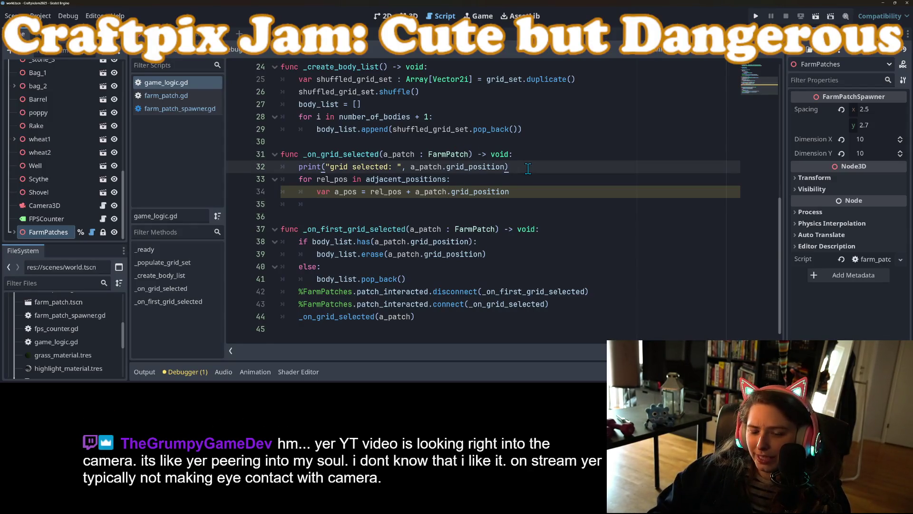
key(Return)
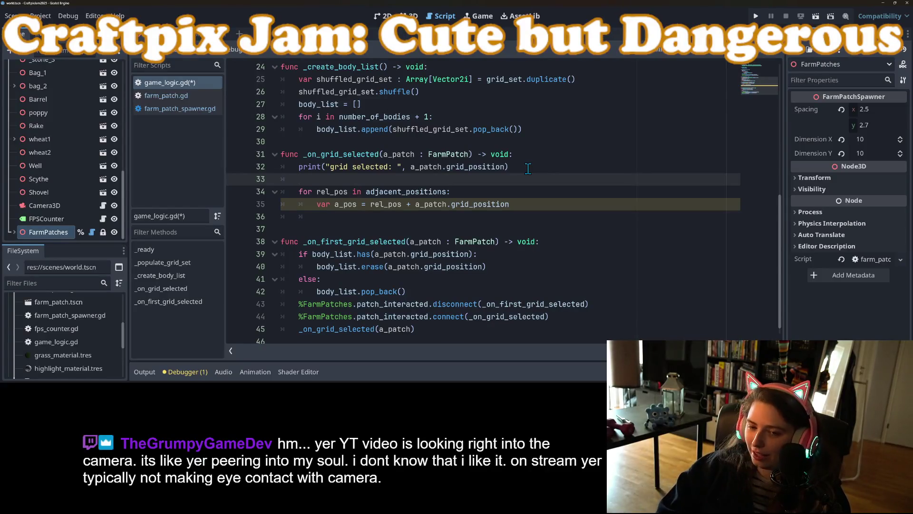
text(if )
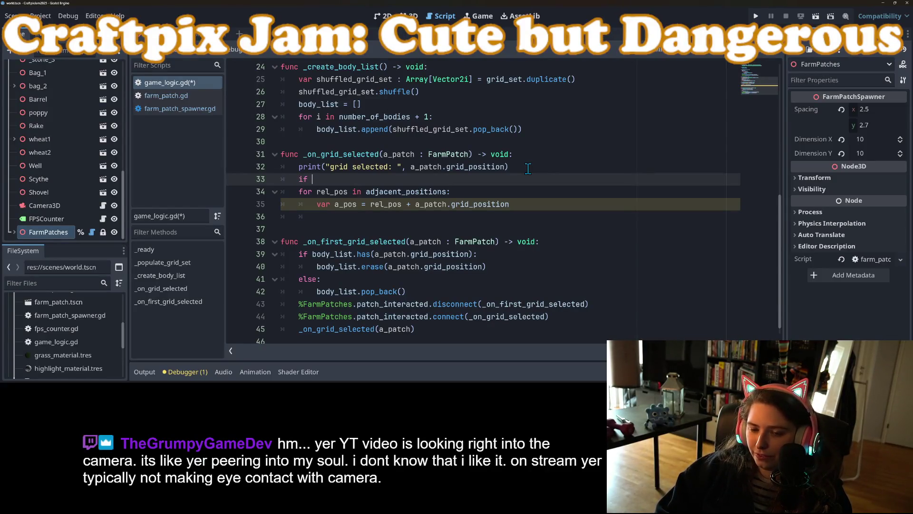
text(body)
key(Return)
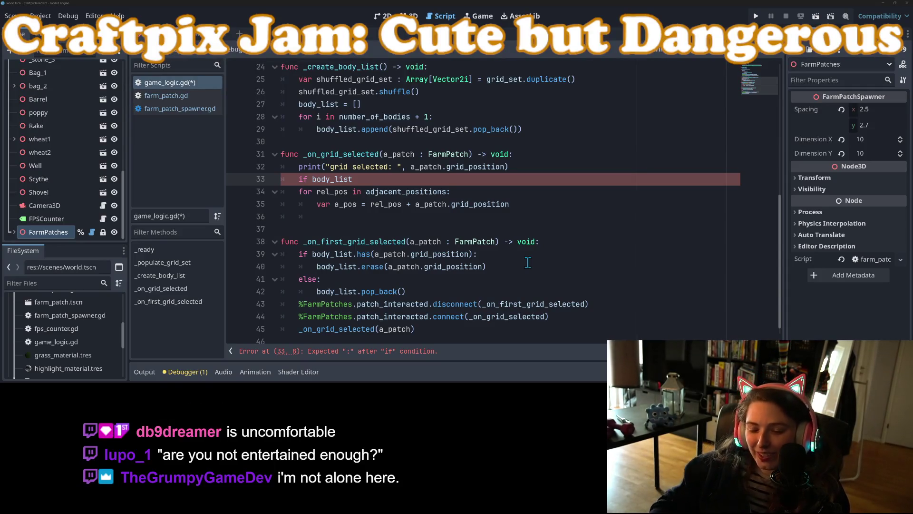
Place the caret after the 'if body_list' condition on line 33.
click(369, 177)
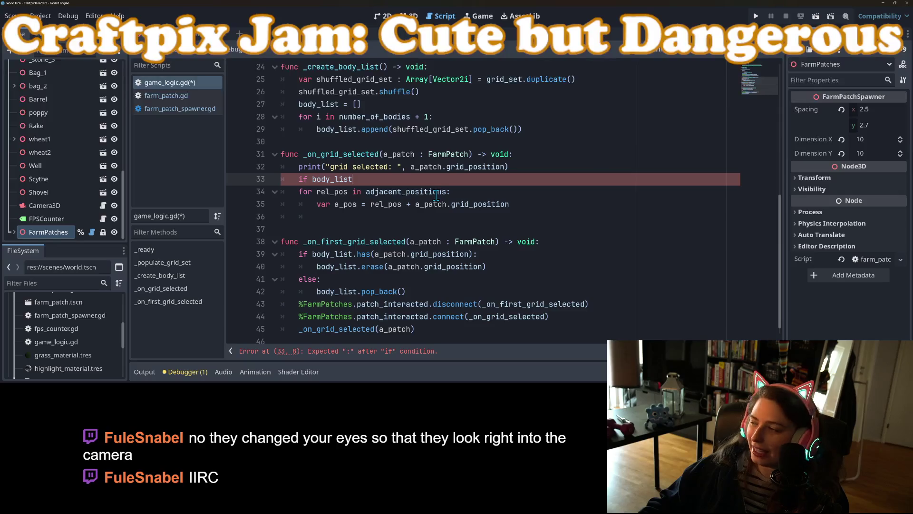
mouse_move(436, 195)
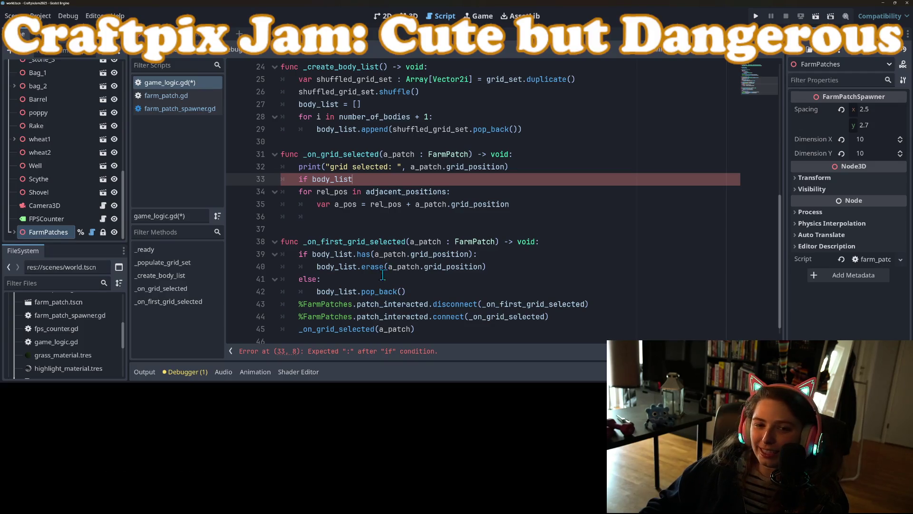
Complete 'if body_list.has(a_patch.grid_position):' with '_body_found()' and 'return' beneath it.
text(.has()
key(Return)
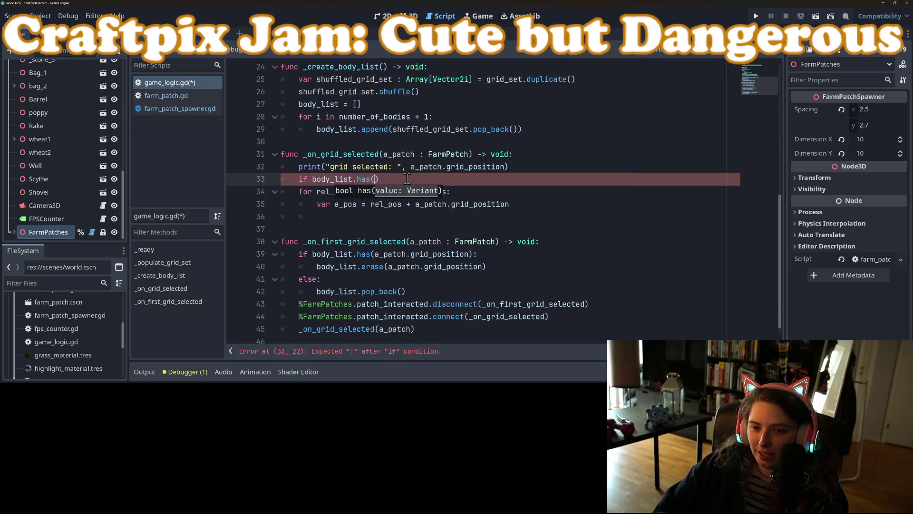
text(_patch.g)
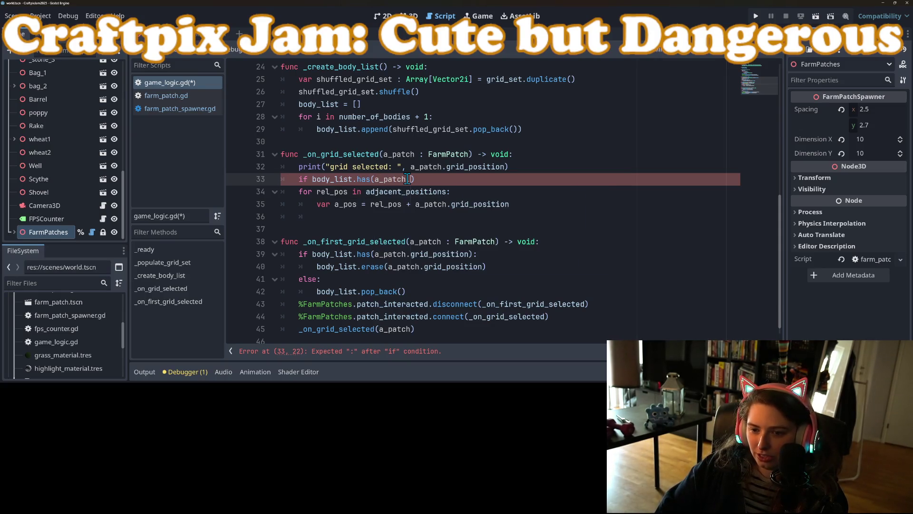
key(Return)
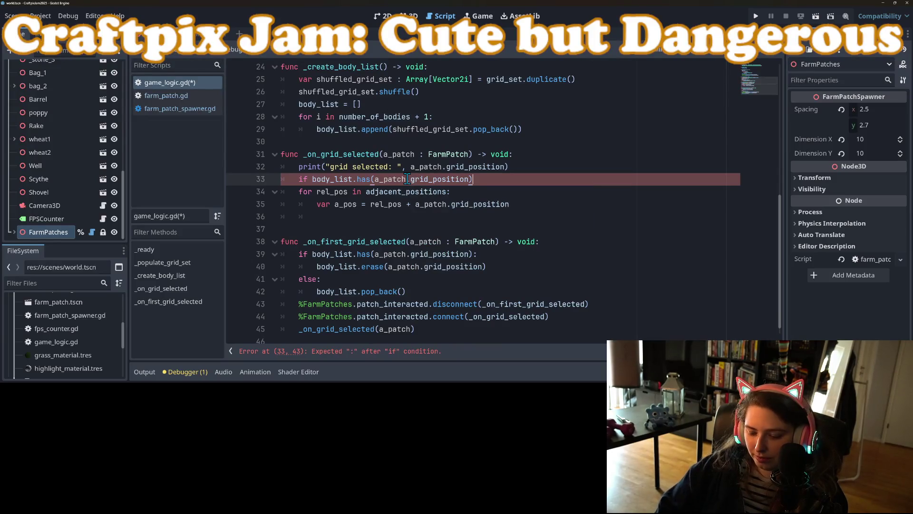
text(:)
key(Return)
text(_gam)
key(BackSpace)
key(BackSpace)
key(BackSpace)
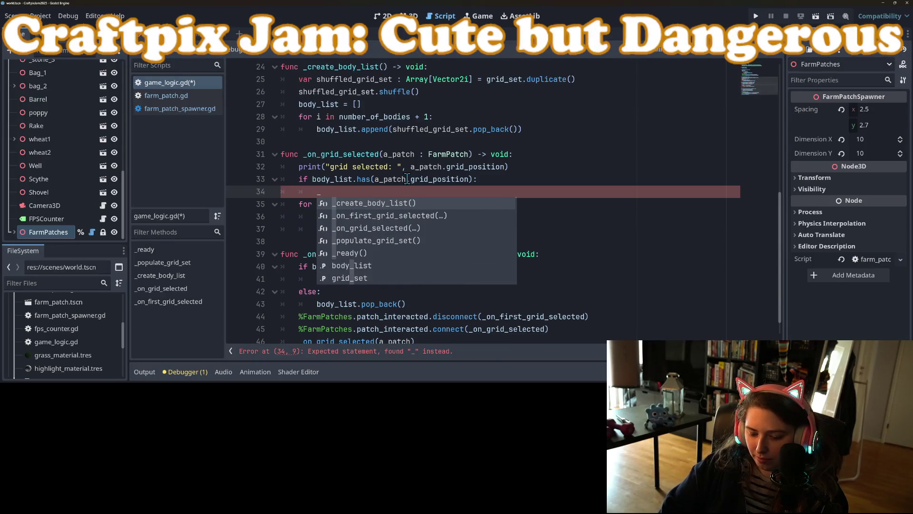
text(body_found)
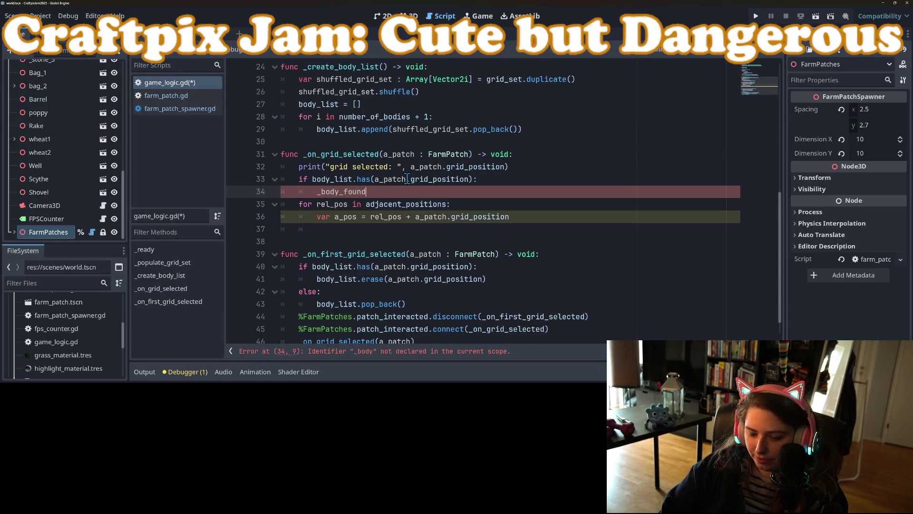
text(())
key(Return)
text(return)
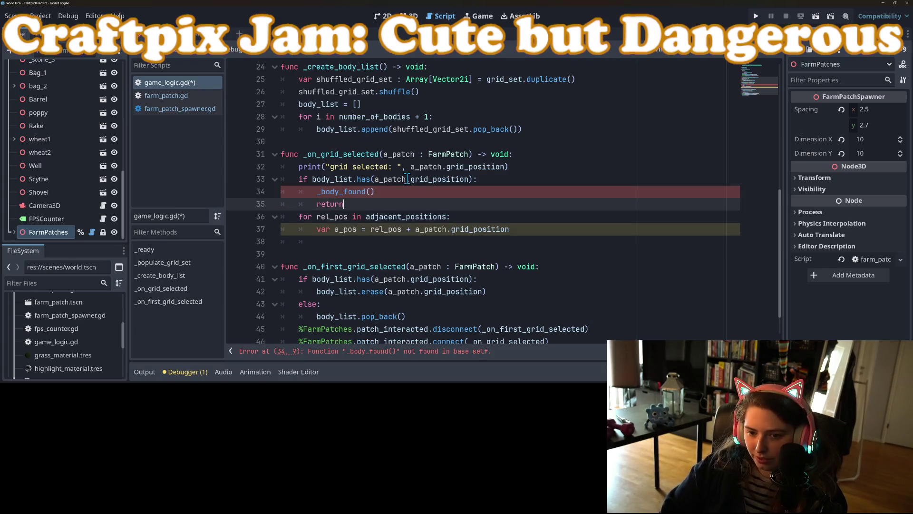
Select the _body_found() call and open a new line at the end of the script.
double_click(332, 193)
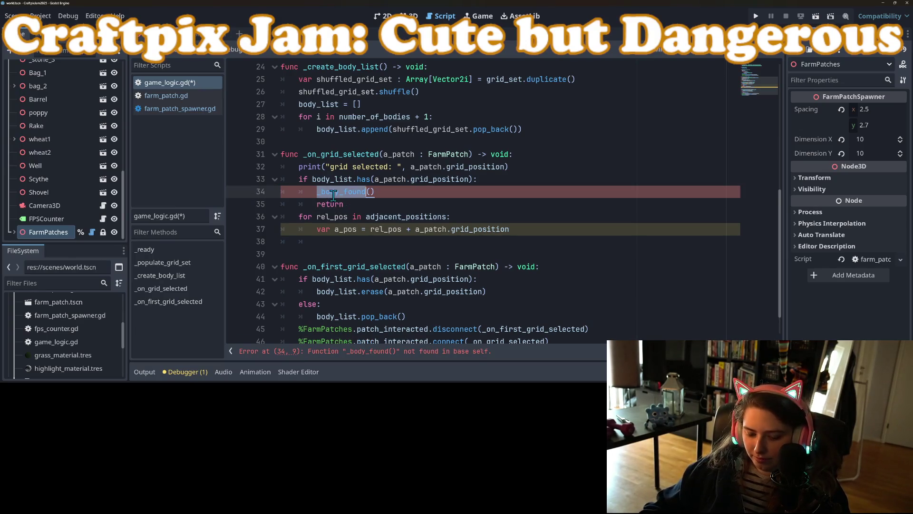
drag(317, 192, 392, 194)
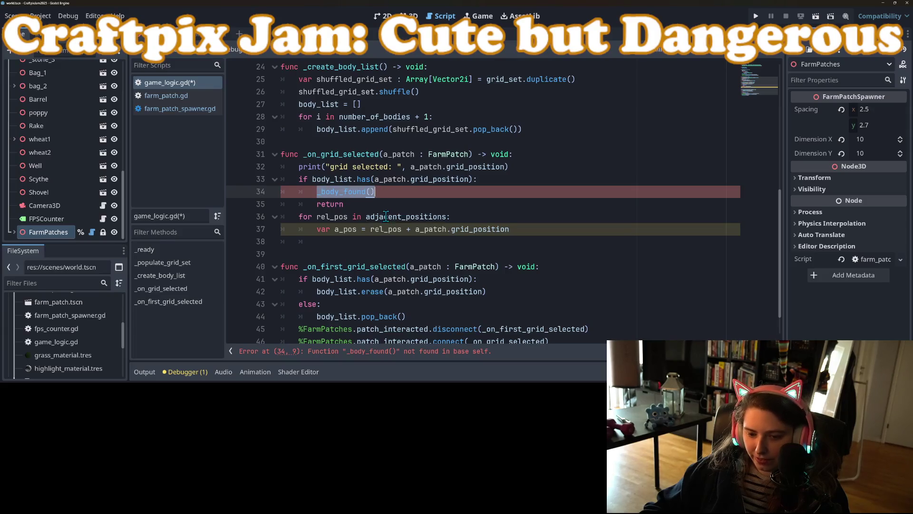
scroll(387, 221, down, 1)
click(376, 331)
key(Return)
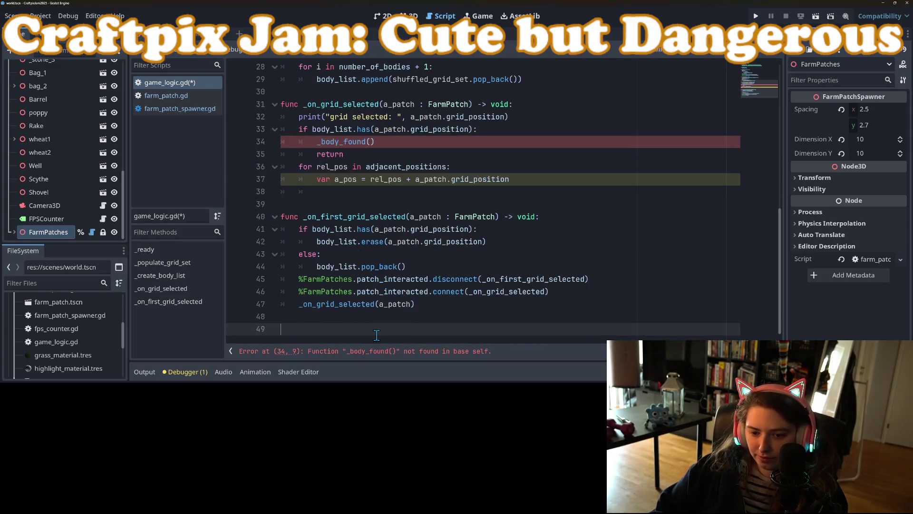
Define 'func _body_found() -> void:' printing "you found a dead body" and save the script.
text(func)
text(_body_found())
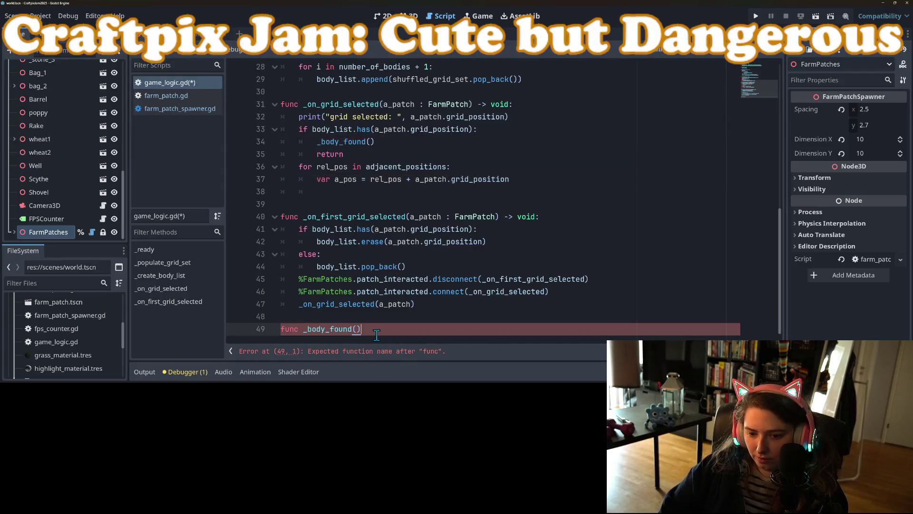
text(-> void:)
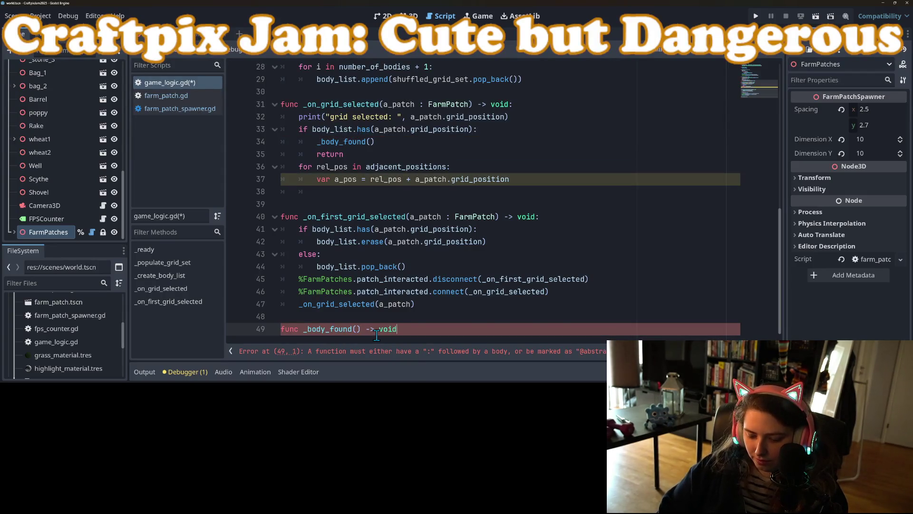
key(Return)
text(pas)
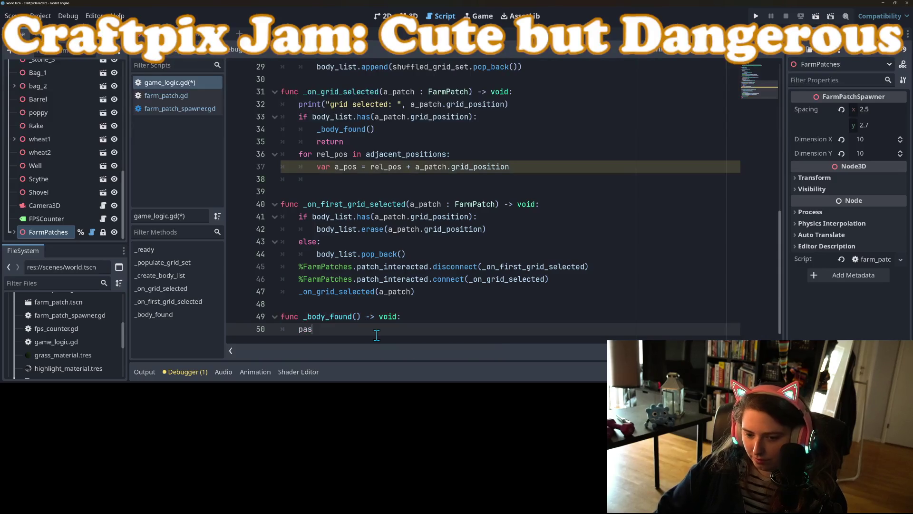
text(")
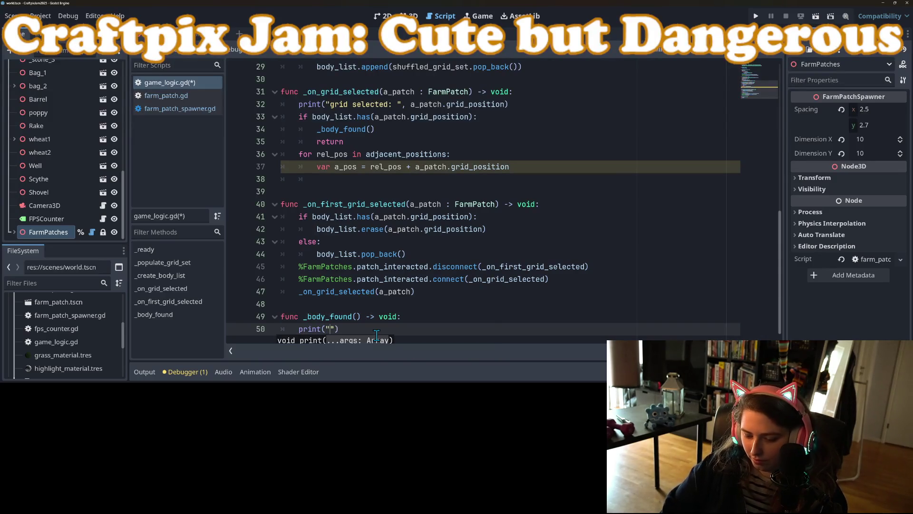
text(u found)
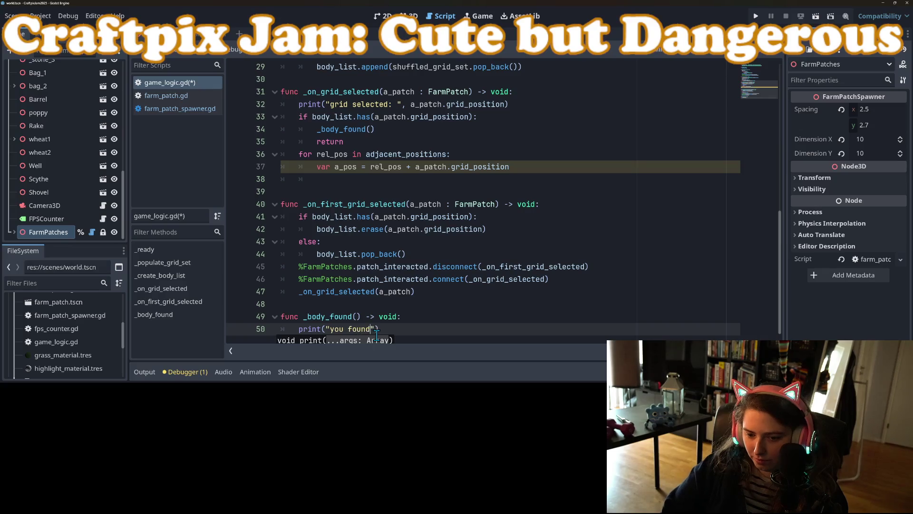
text(y)
key(ctrl+s)
Add a blank line after the print call and return to the empty line in the neighbour loop.
click(428, 325)
key(Return)
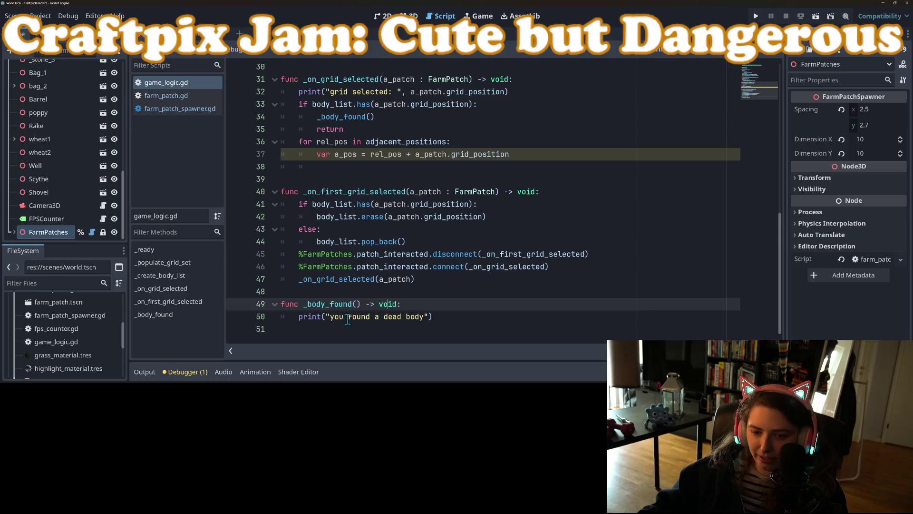
click(332, 317)
click(361, 169)
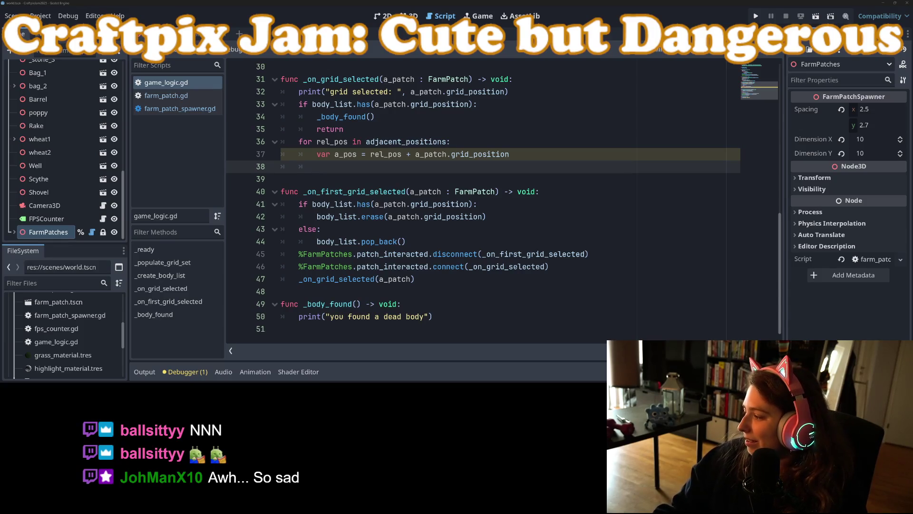
Switch to the Firefox window showing the Craftpix jam page.
key(alt+Tab)
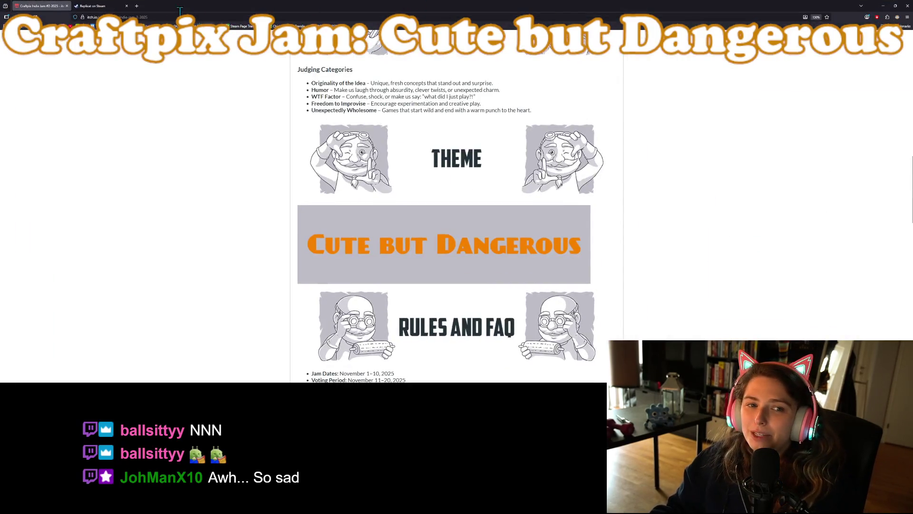
click(137, 5)
key(ctrl+v)
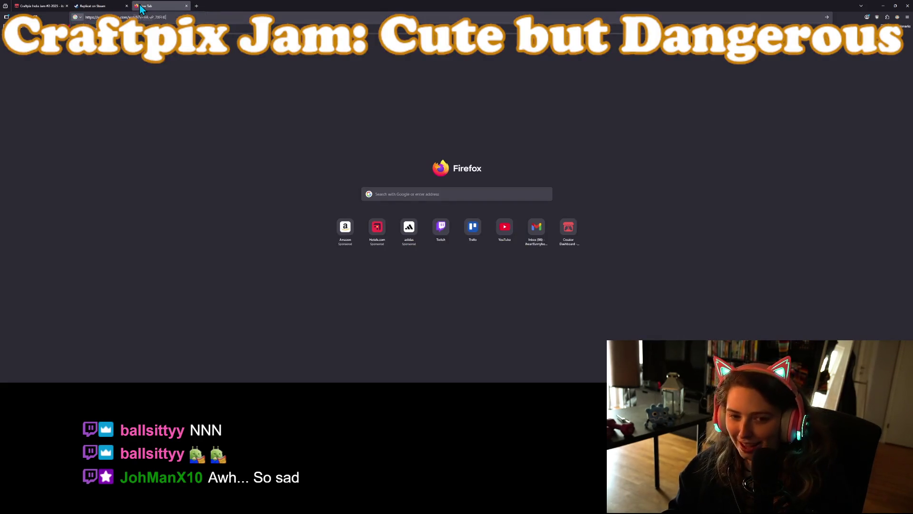
key(Return)
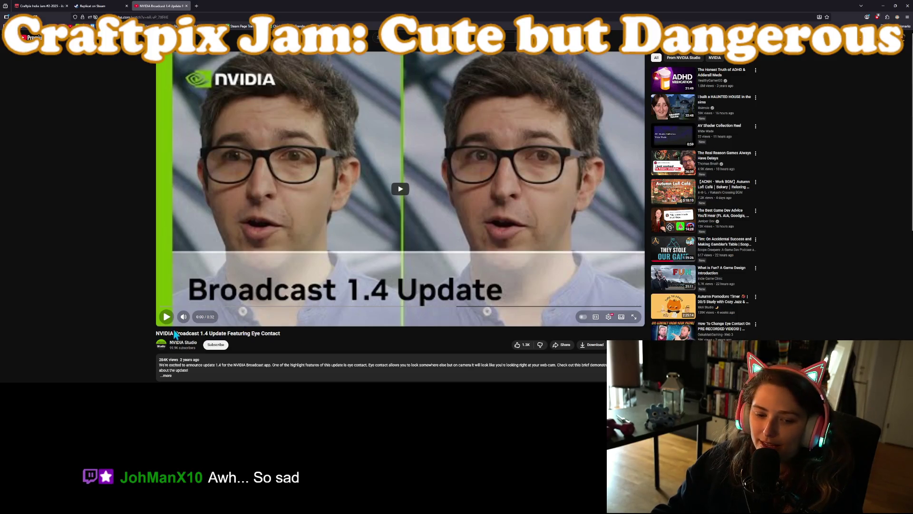
click(167, 317)
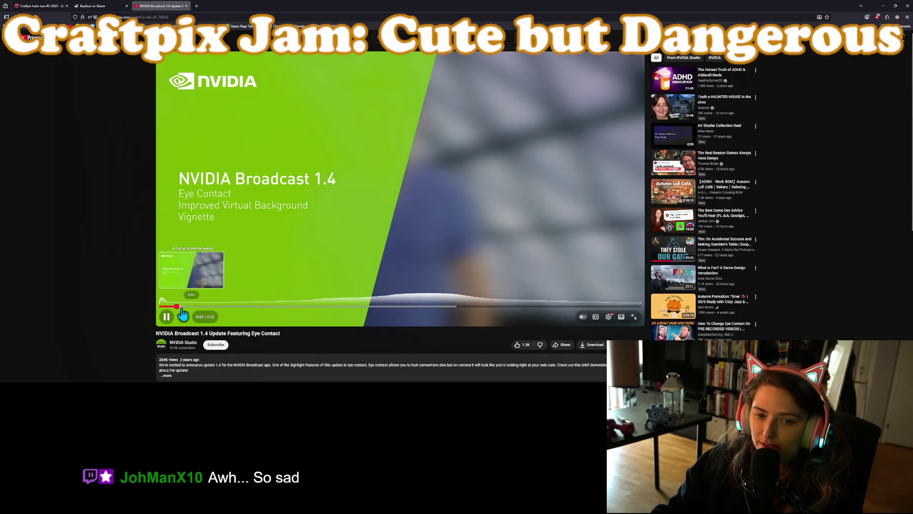
click(246, 307)
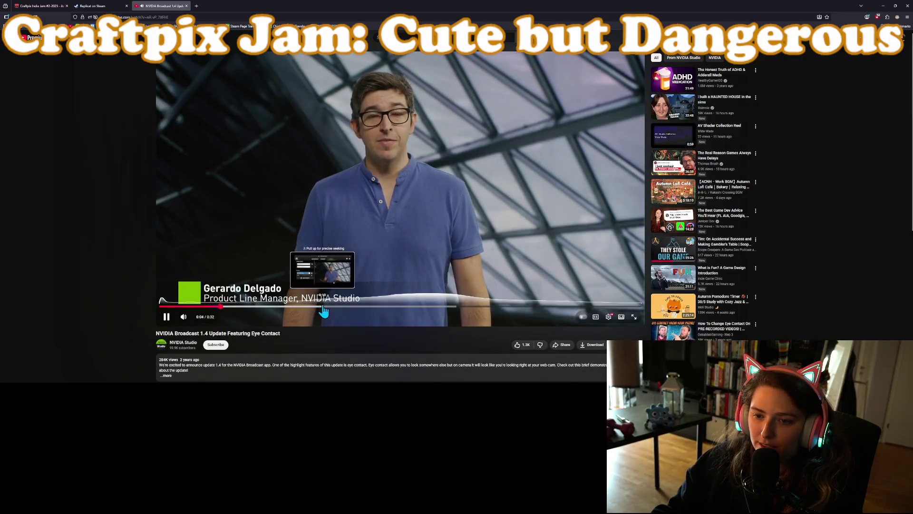
click(324, 307)
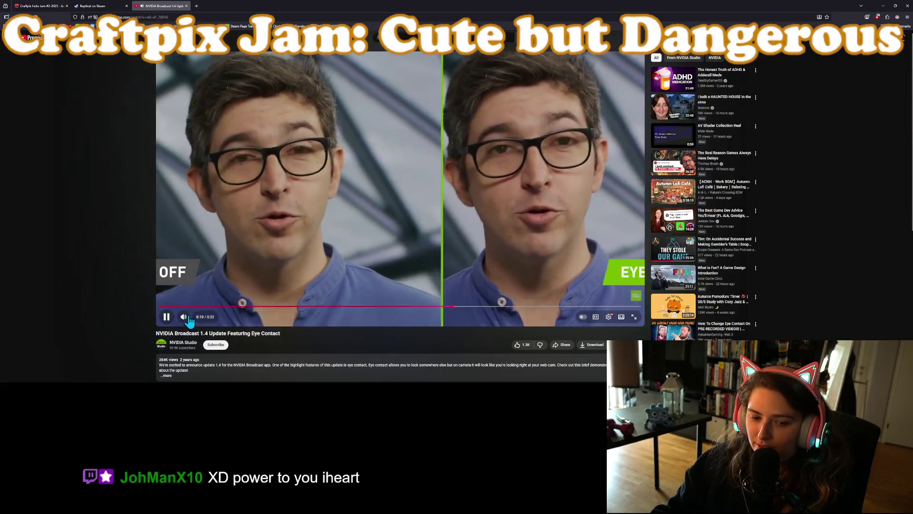
click(249, 197)
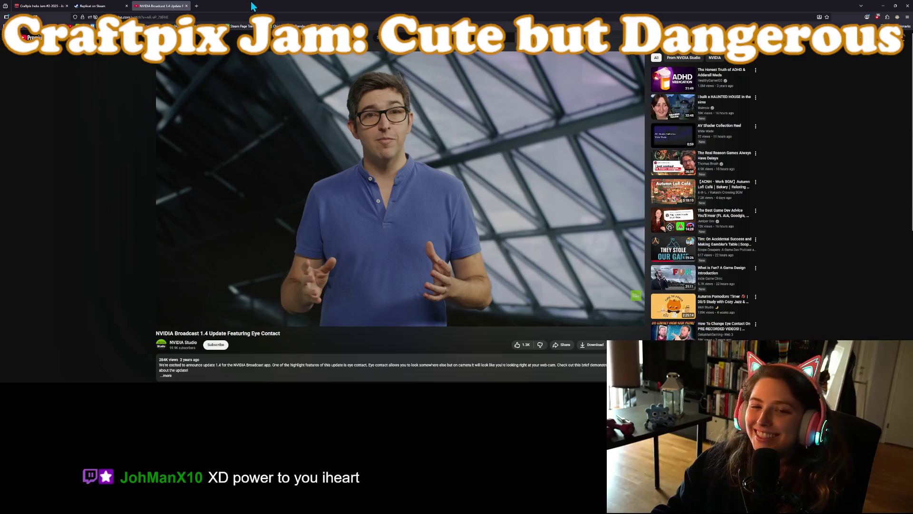
click(186, 6)
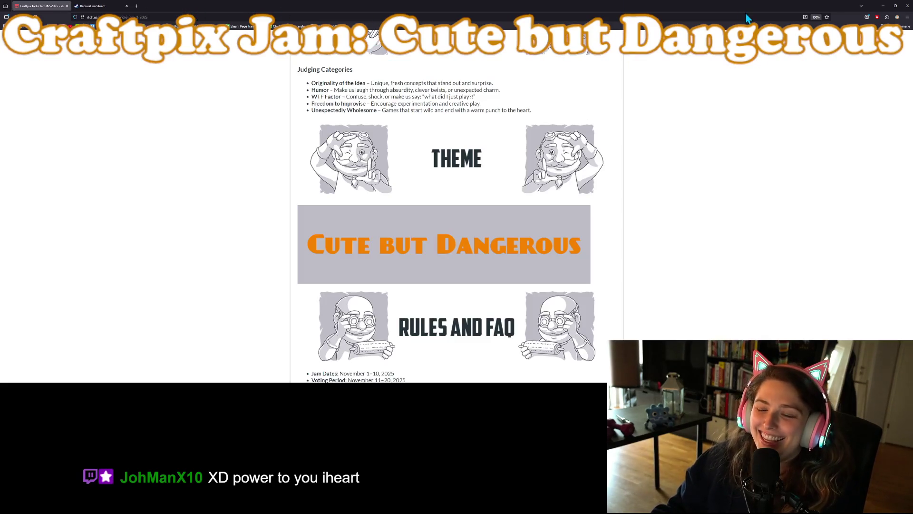
Bring the Godot editor back and place the caret on empty line 38 in the neighbour loop.
click(882, 6)
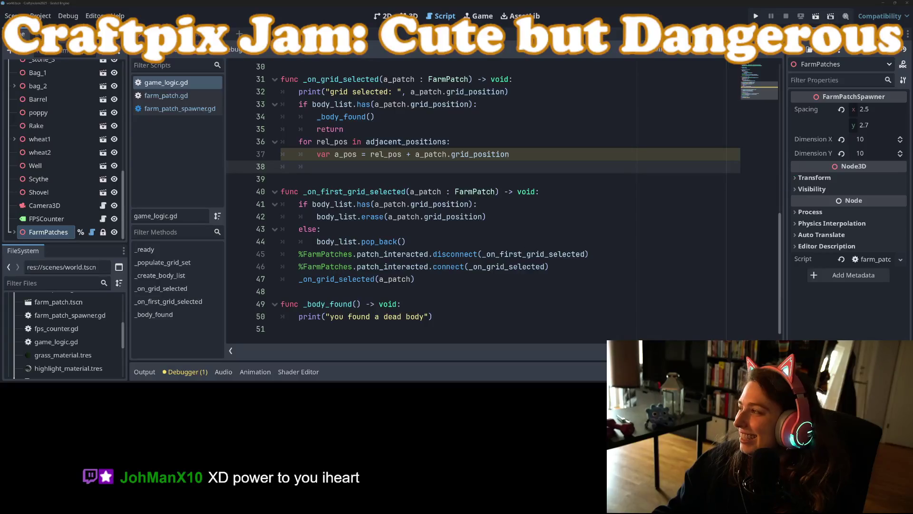
click(580, 315)
click(505, 170)
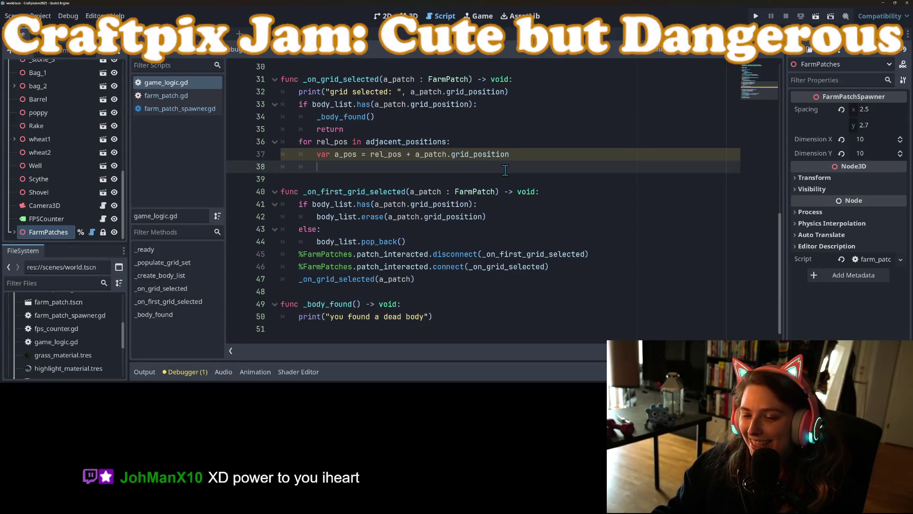
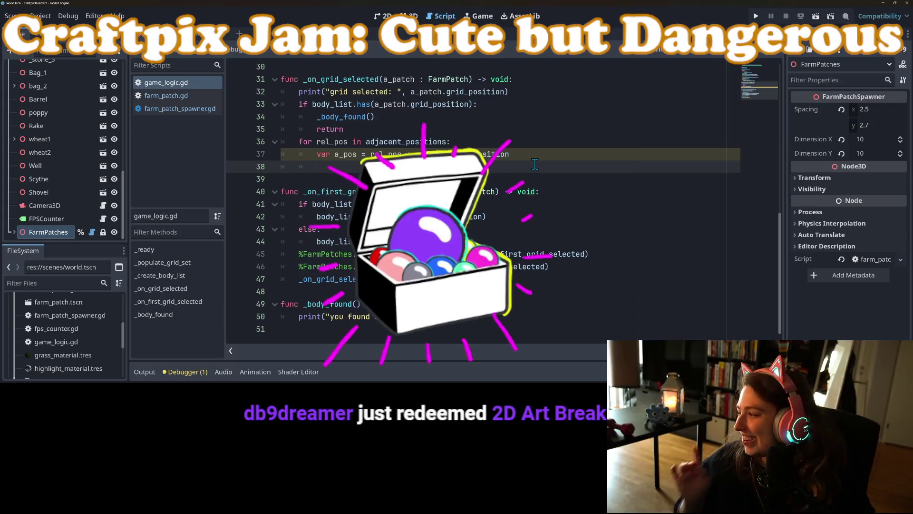
Declare 'var plot_score : int = 0' above the adjacent-positions loop and save the script.
click(299, 145)
key(Return)
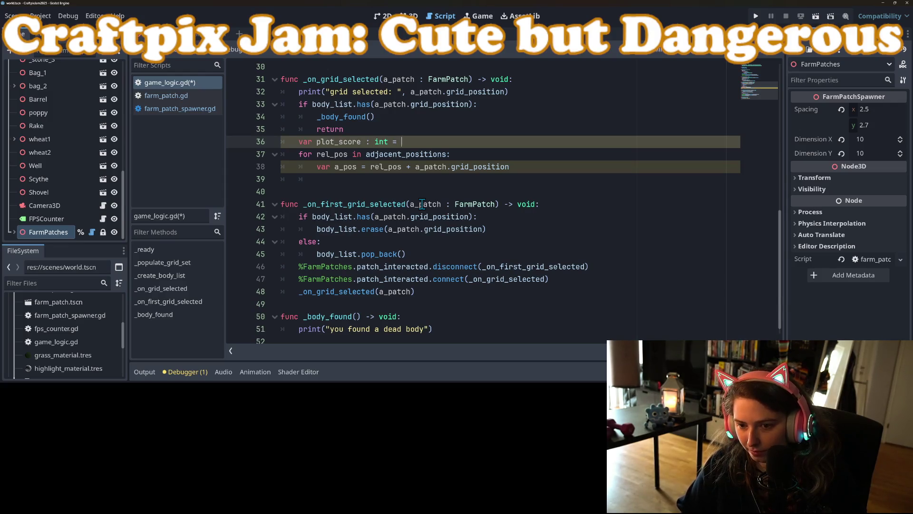
text(0)
key(ctrl+s)
double_click(338, 142)
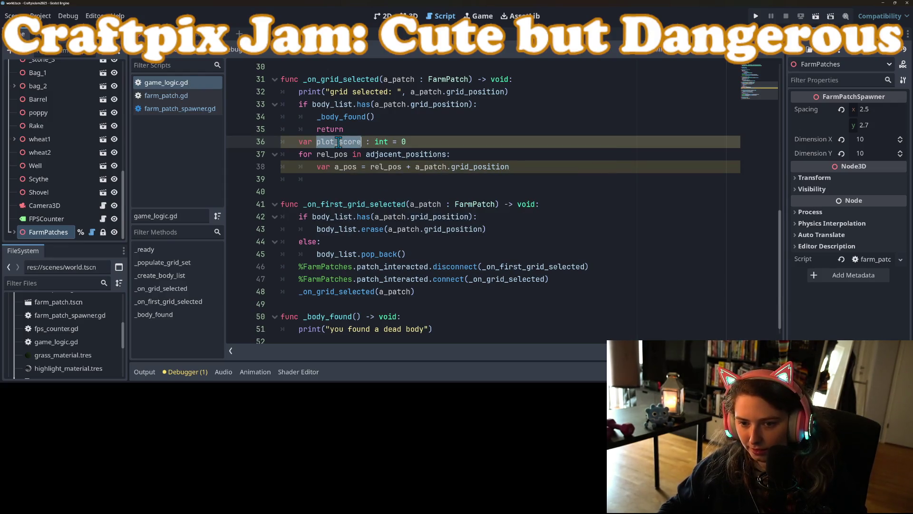
Inside the loop add 'if body_list.has(a_pos): plot_score += 1' and save.
click(373, 179)
text(i)
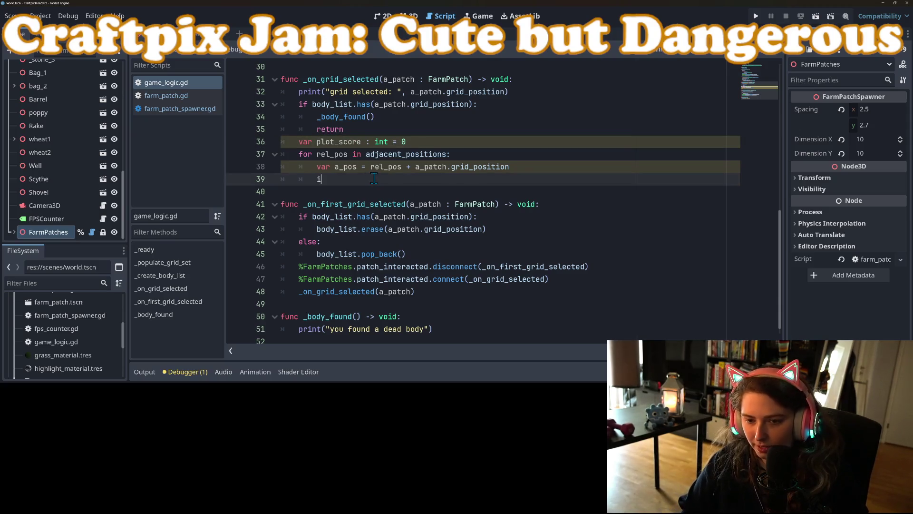
text(f bod)
key(Return)
text(s(a_pos)
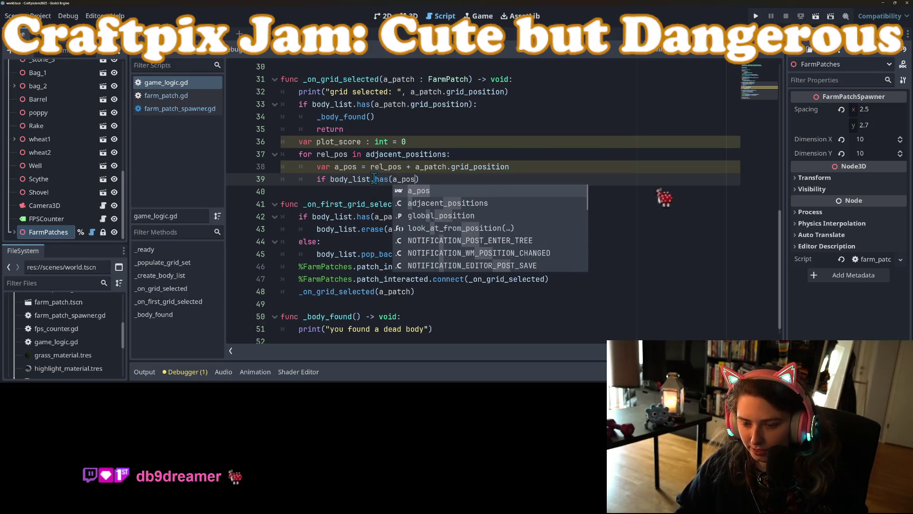
key(Return)
text(:)
key(Return)
text(plot_score)
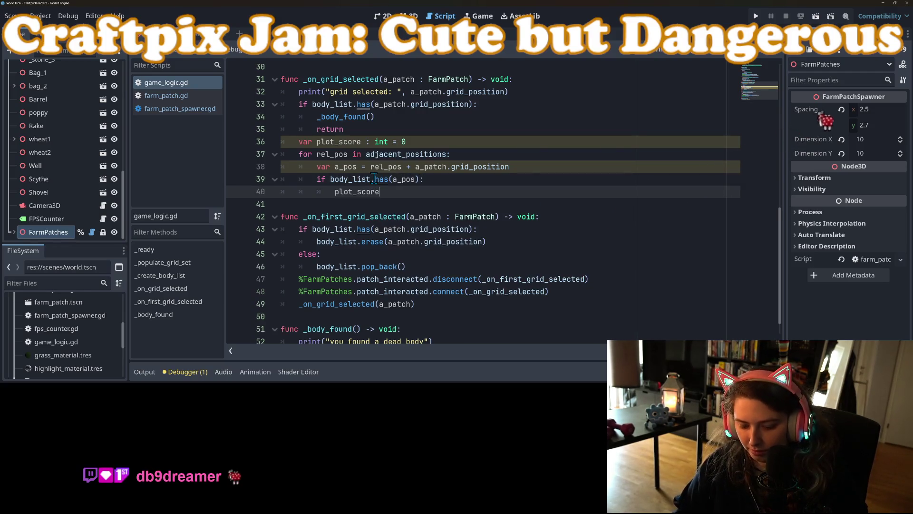
text( +=)
key(ctrl+s)
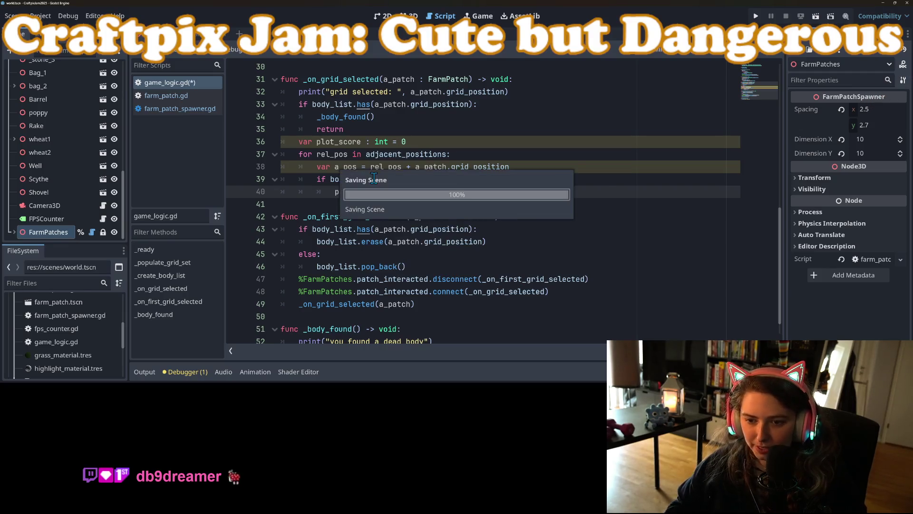
click(451, 179)
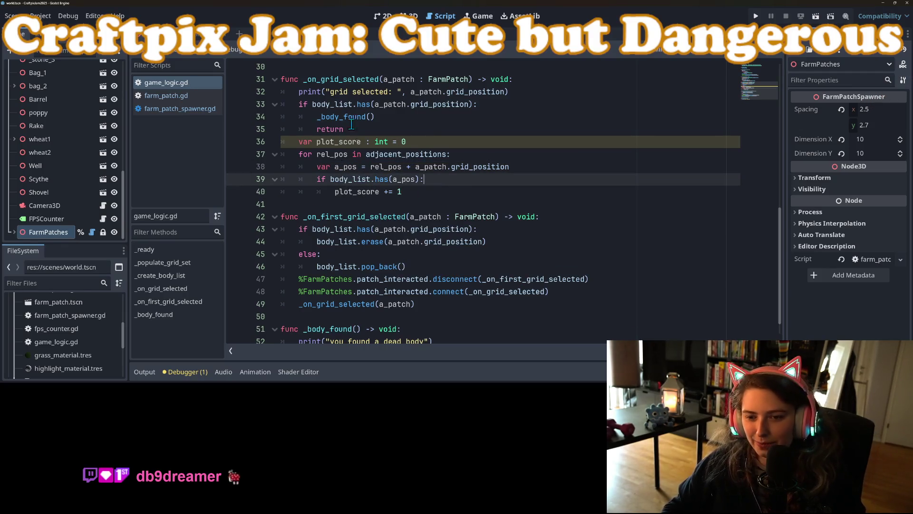
double_click(348, 141)
Start a print() call on a new line after the loop.
click(318, 205)
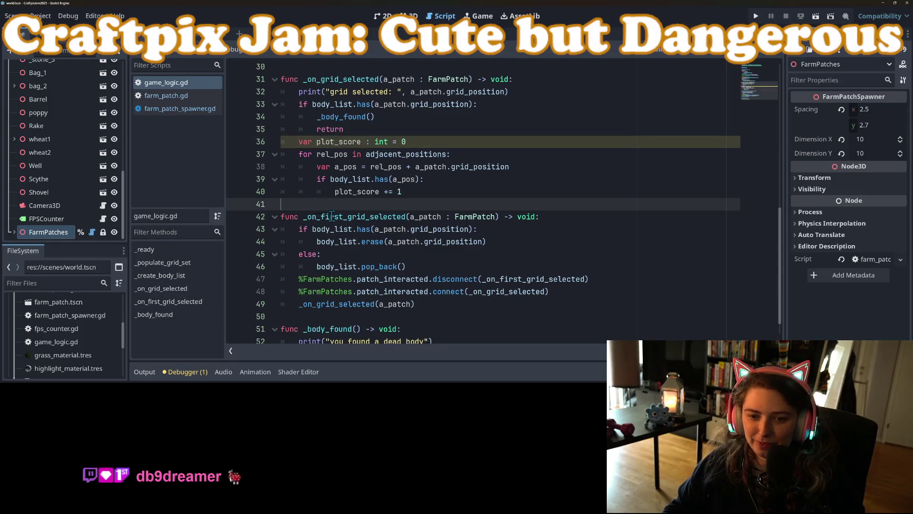
key(Return)
key(Up)
text(p)
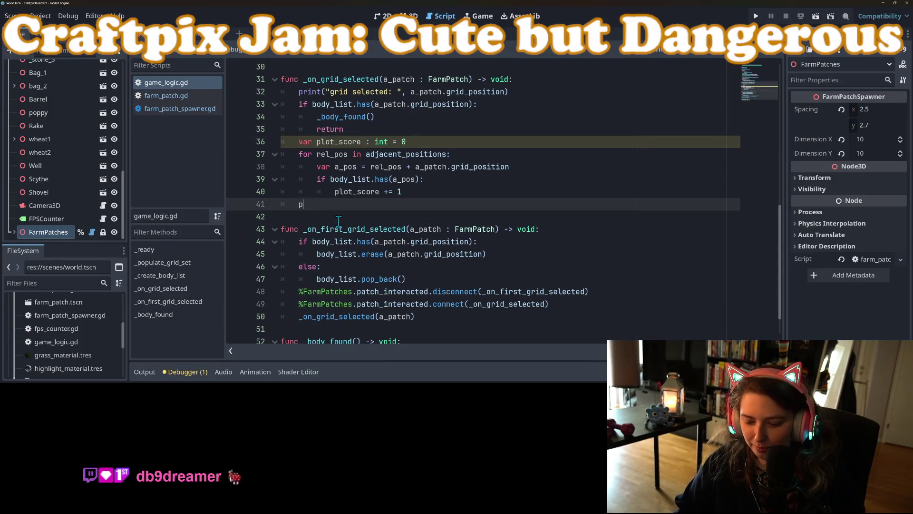
text(rint()
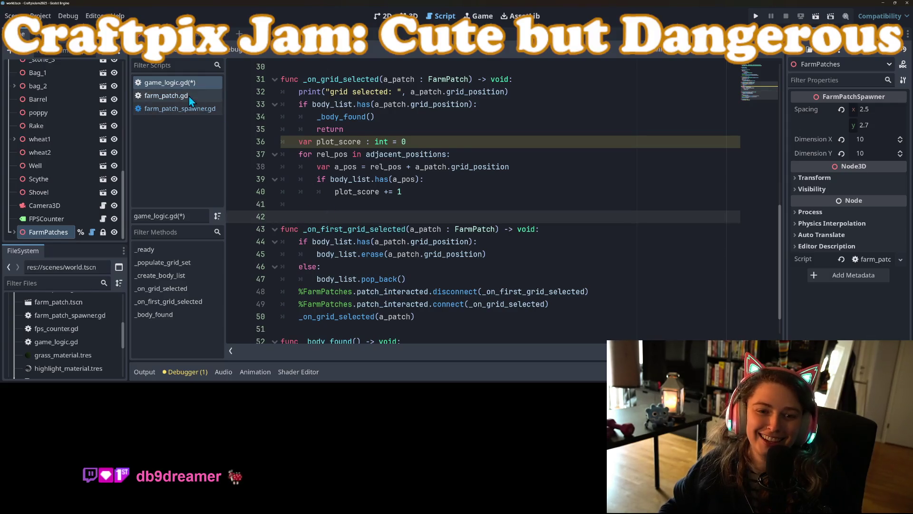
Add 'var plot_score : int' below grid_position in farm_patch.gd.
click(166, 95)
click(428, 119)
key(Return)
text(var plot_score)
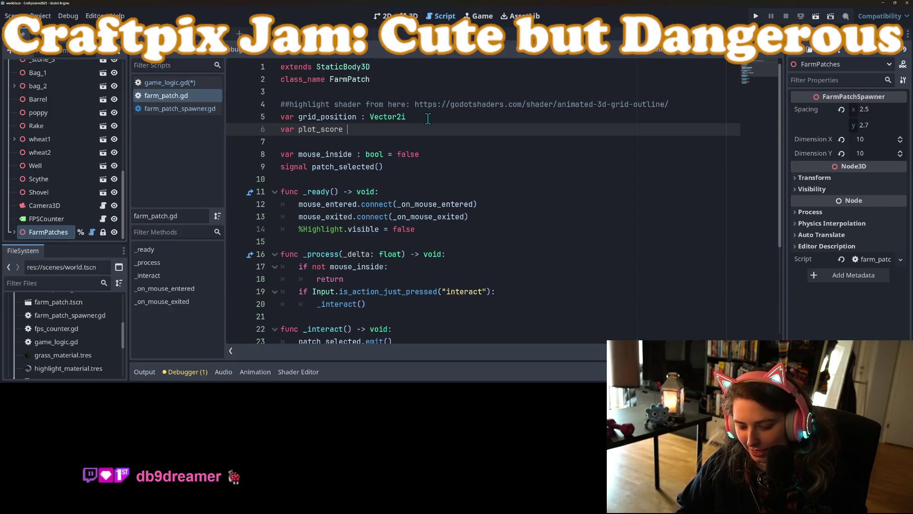
key(Return)
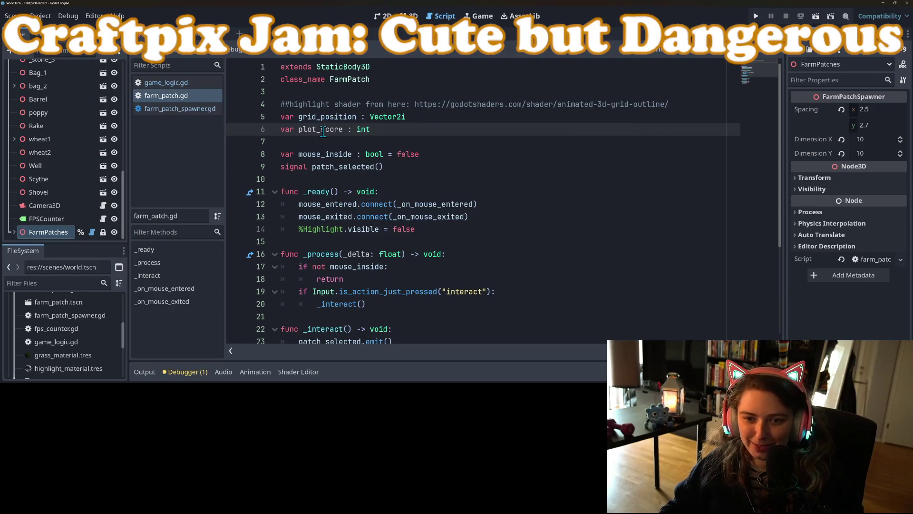
double_click(324, 129)
In game_logic.gd, add 'a_patch.plot_score = plot_score' after the loop.
click(166, 83)
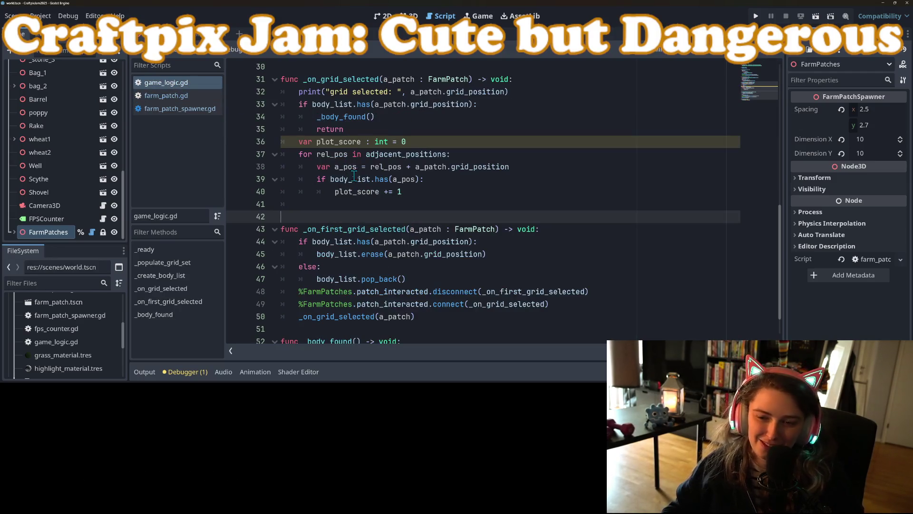
click(352, 204)
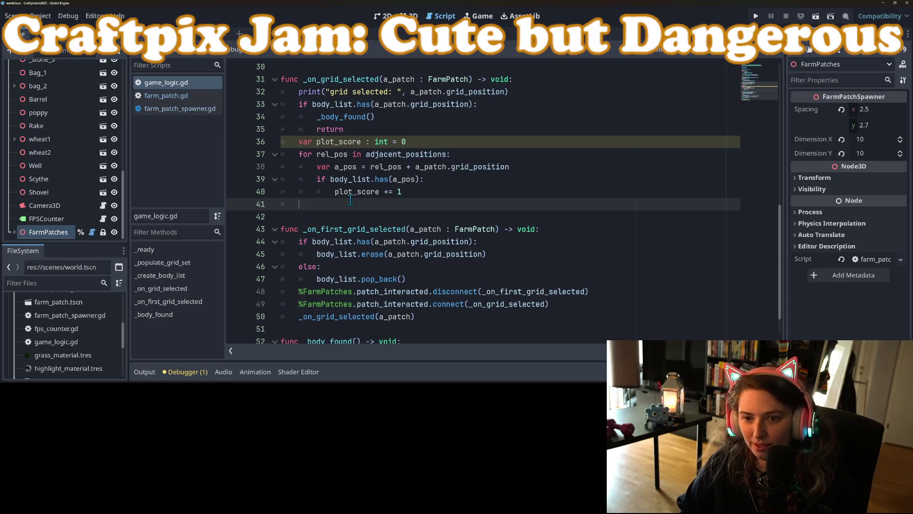
text(a_patch)
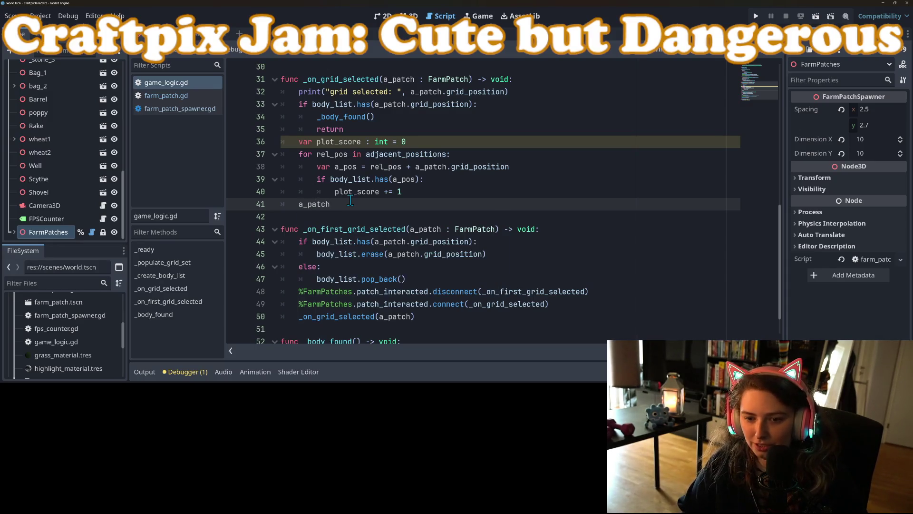
text(.pl)
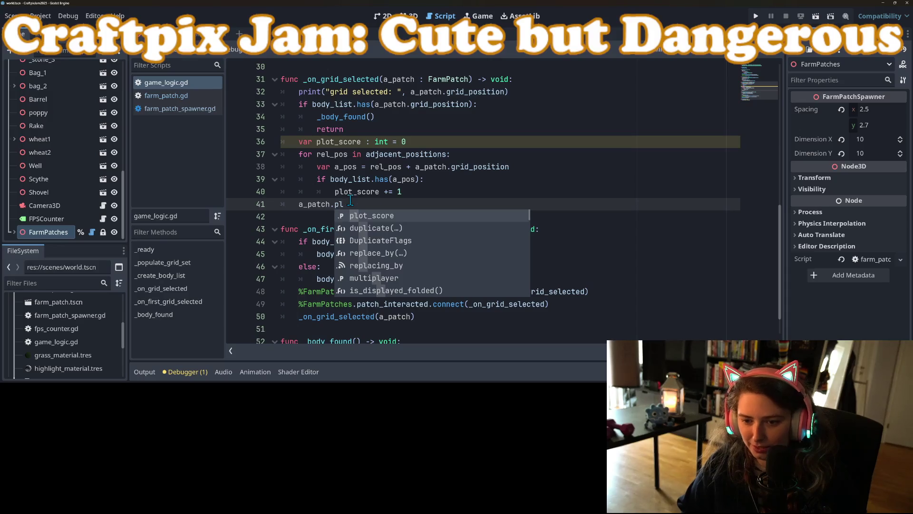
key(Return)
text(= pl)
key(Return)
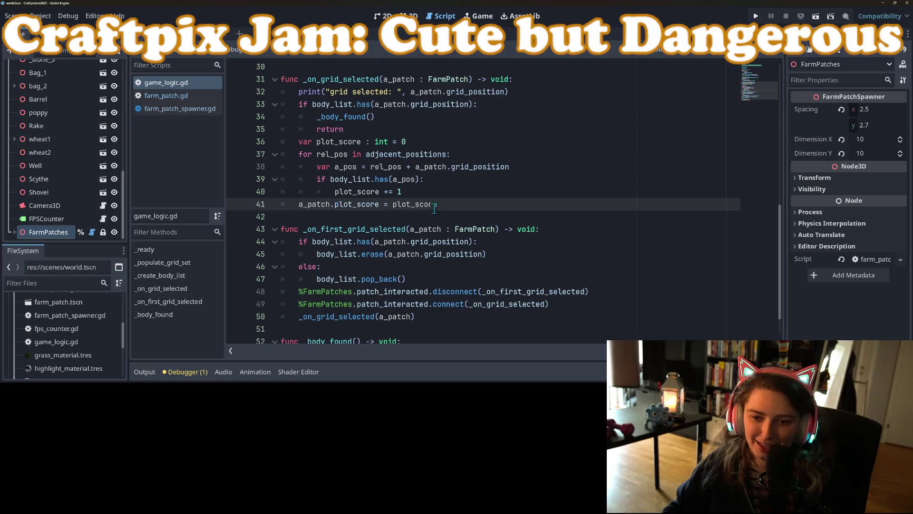
In farm_patch.gd's _on_mouse_entered, add print("plot score: ", plot_score) after mouse_inside = true.
click(162, 96)
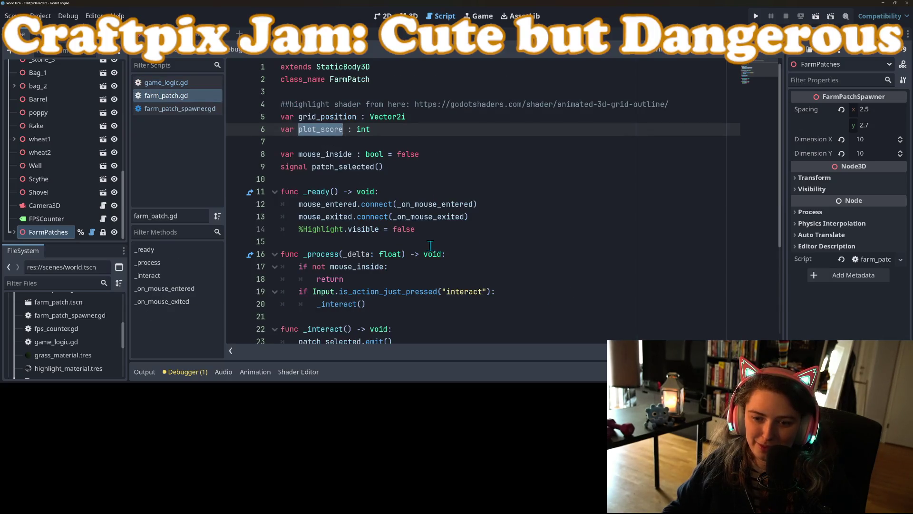
scroll(430, 245, down, 1)
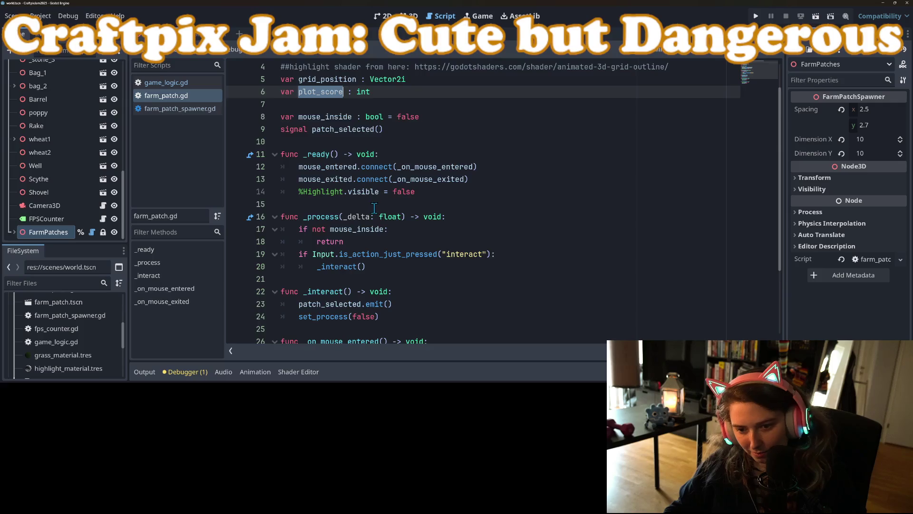
scroll(369, 134, down, 3)
click(333, 217)
click(336, 243)
click(365, 267)
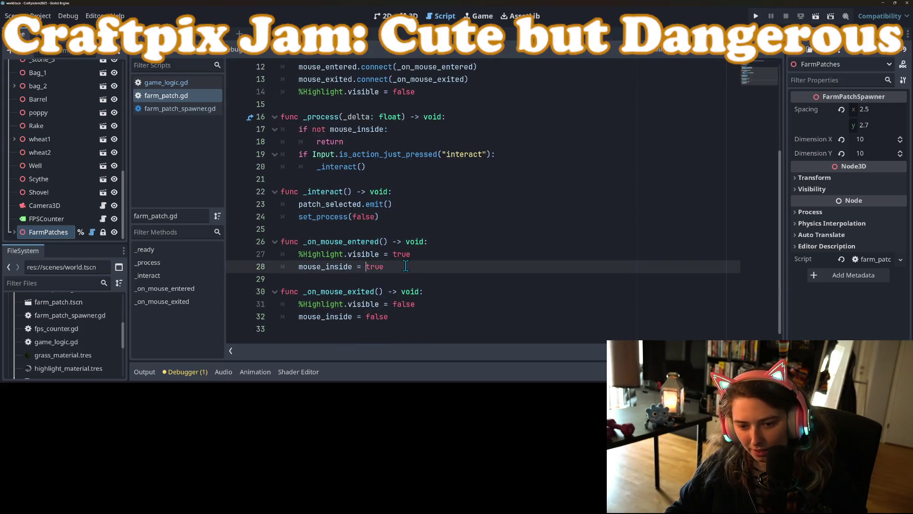
key(Return)
text(print)
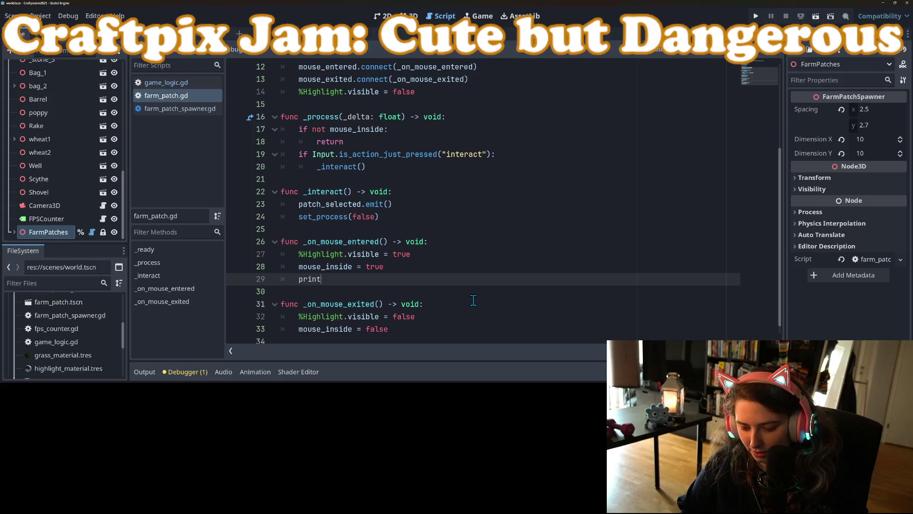
text(("plot score: ", )
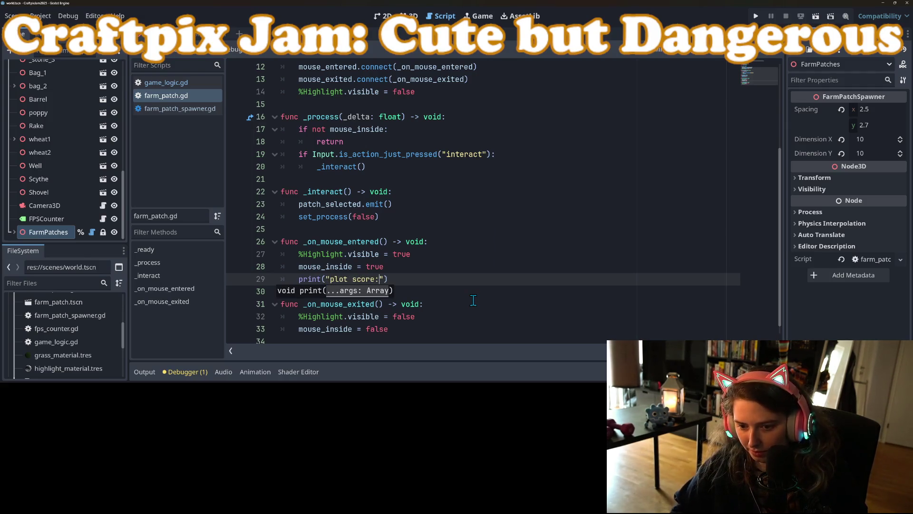
text(plot_score)
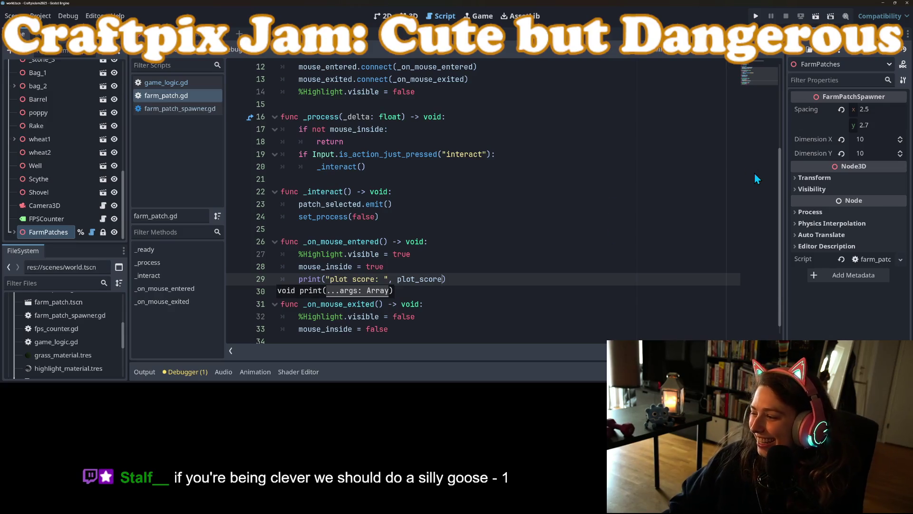
click(542, 119)
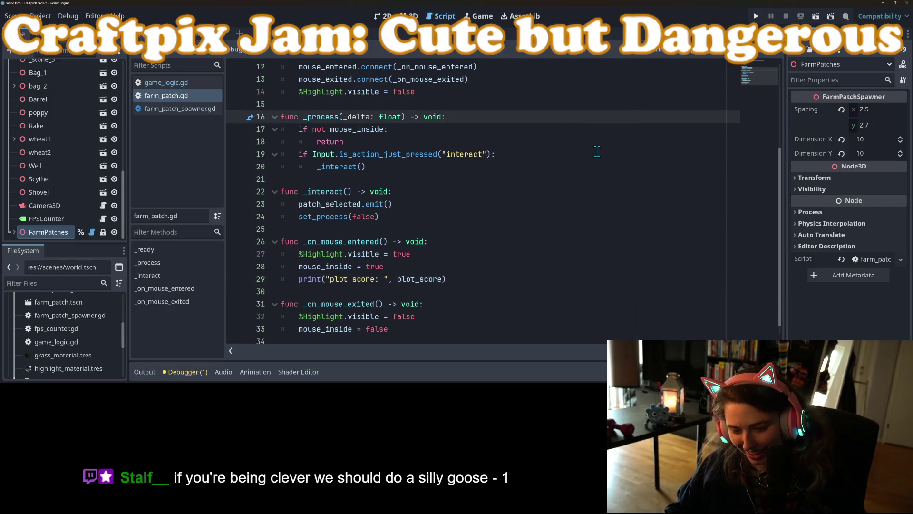
Commit the 9 changed files as 'adds start of game logic' in GitHub Desktop, then return to Godot.
key(alt+Tab)
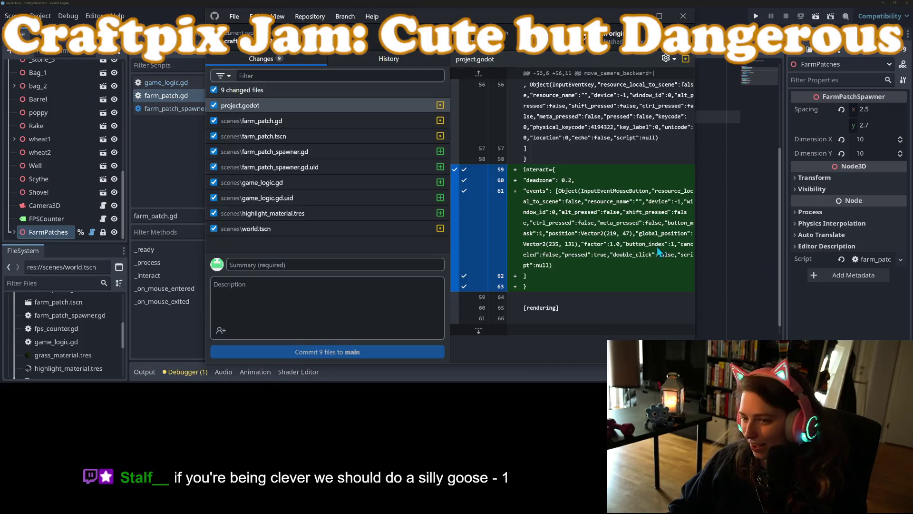
click(314, 264)
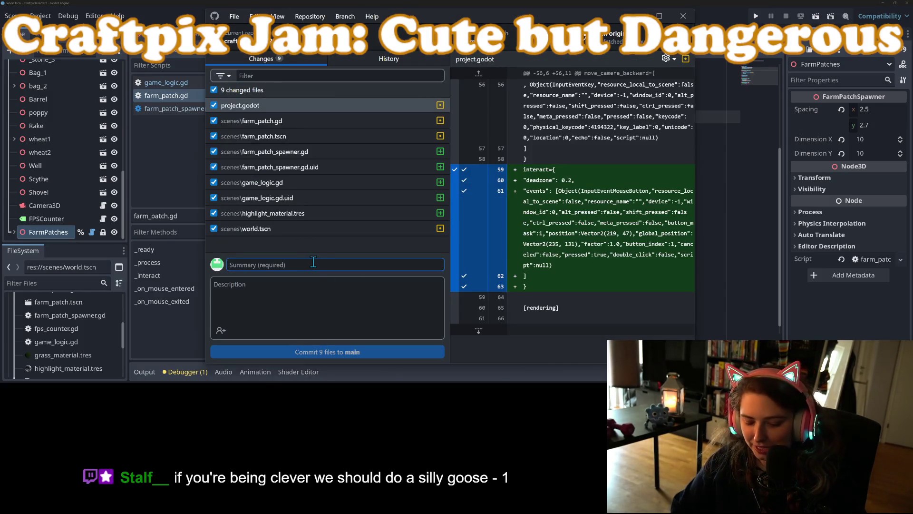
text(adds)
text(game)
click(347, 352)
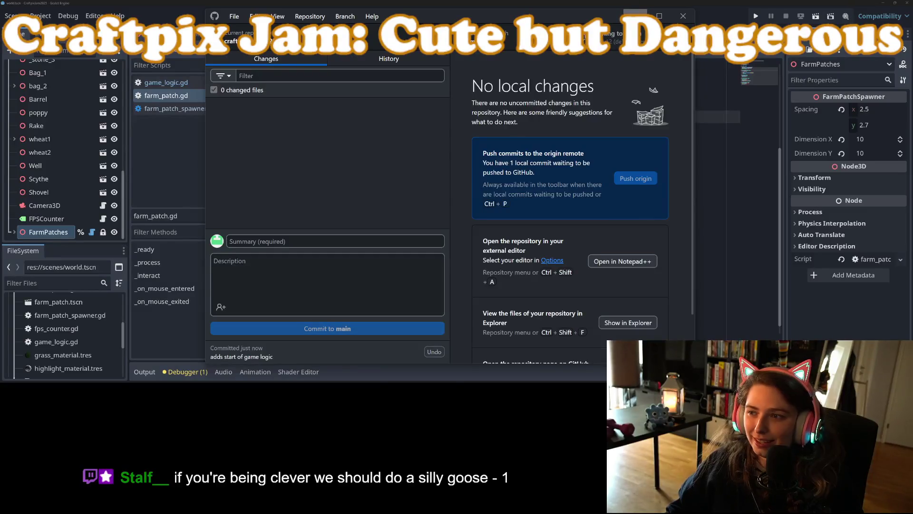
click(635, 14)
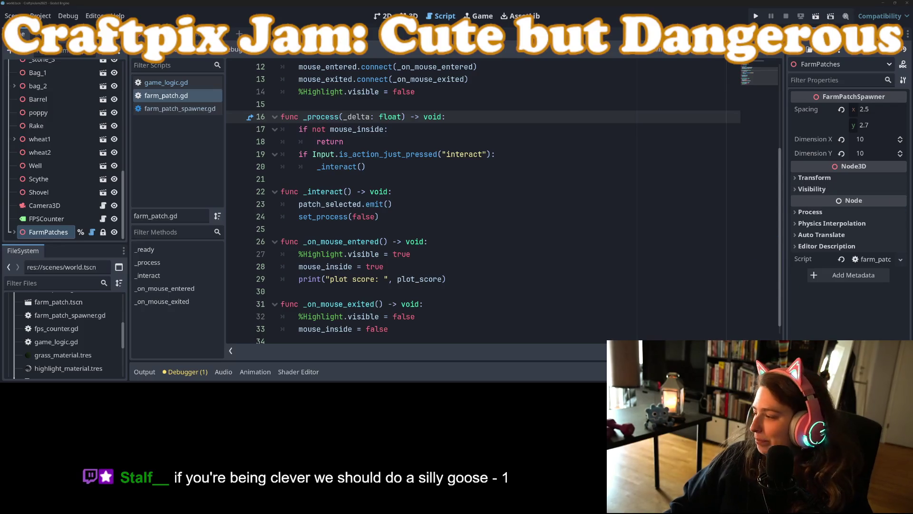
Load twitch.tv in a new Firefox tab.
key(alt+Tab)
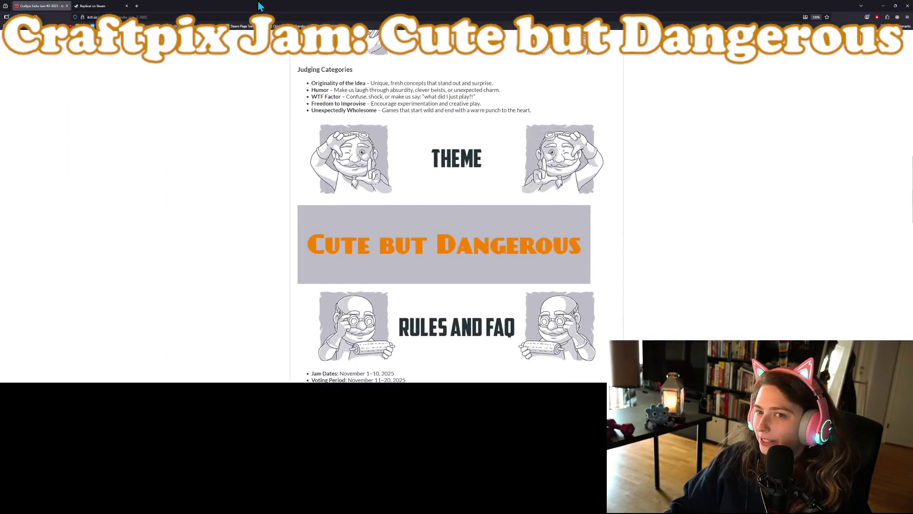
click(137, 7)
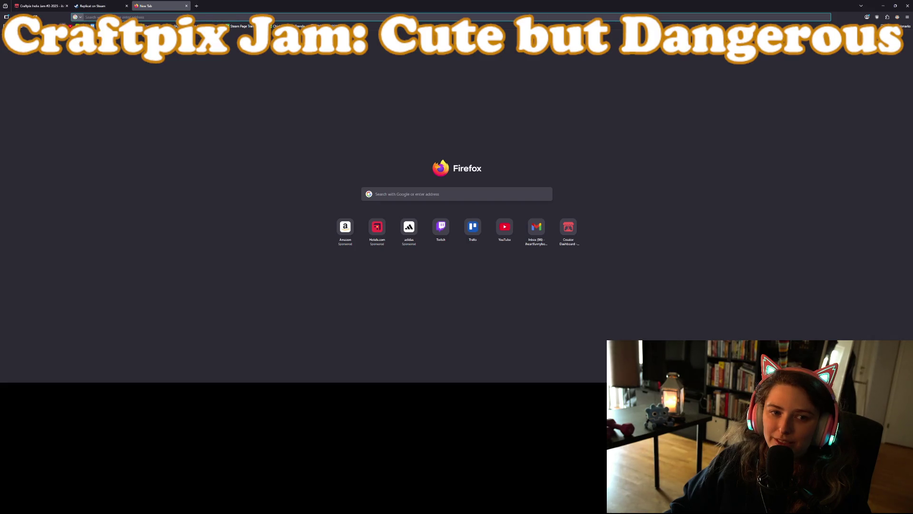
text(twitch.tv)
key(Return)
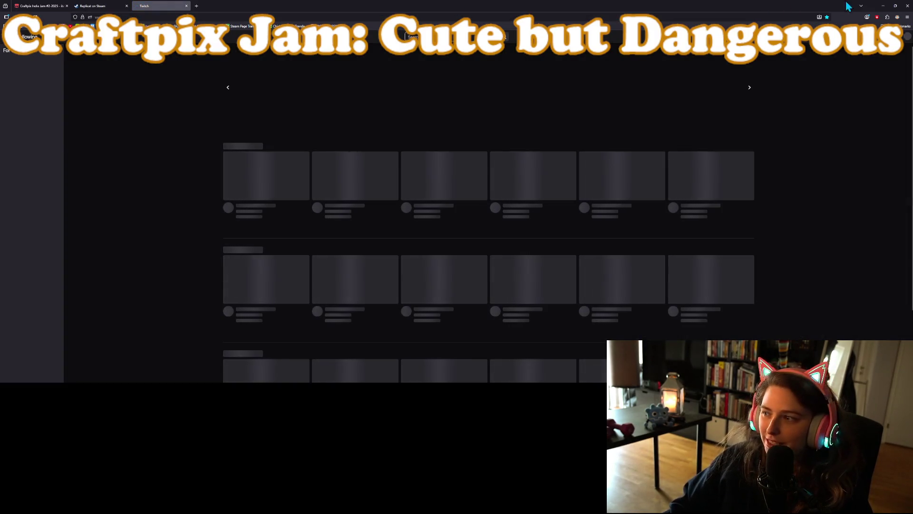
Go to the Creator Dashboard and open Emotes under Viewer Rewards.
click(906, 38)
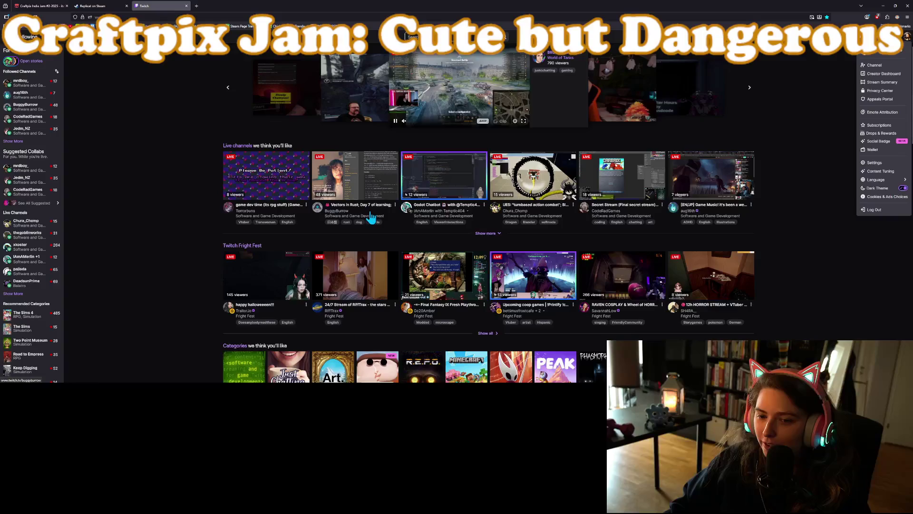
click(884, 85)
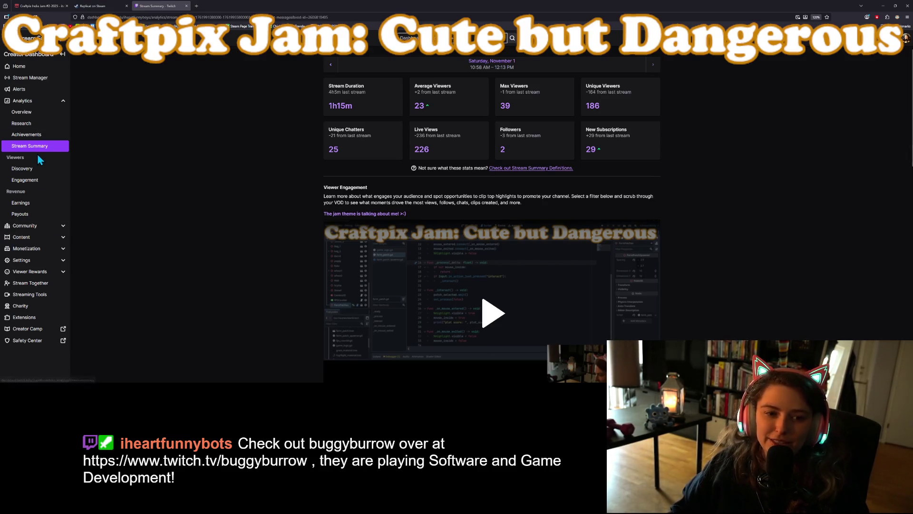
click(34, 271)
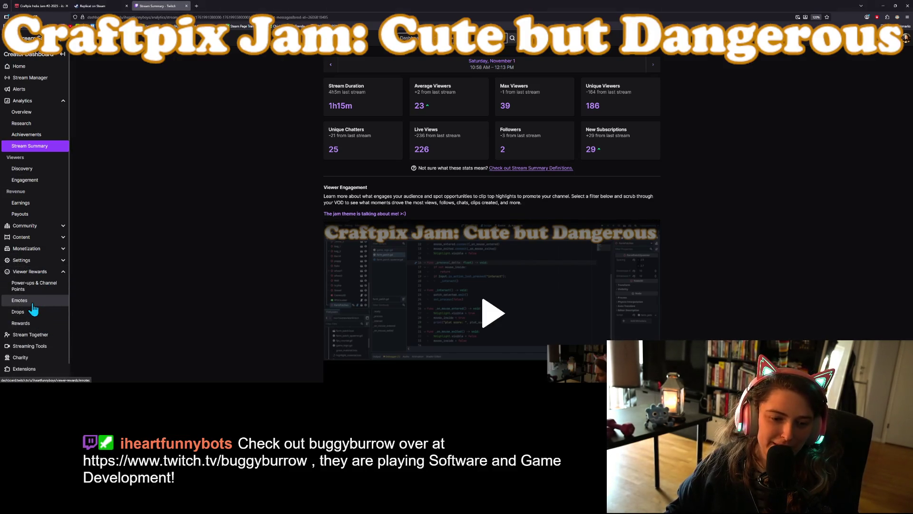
click(28, 300)
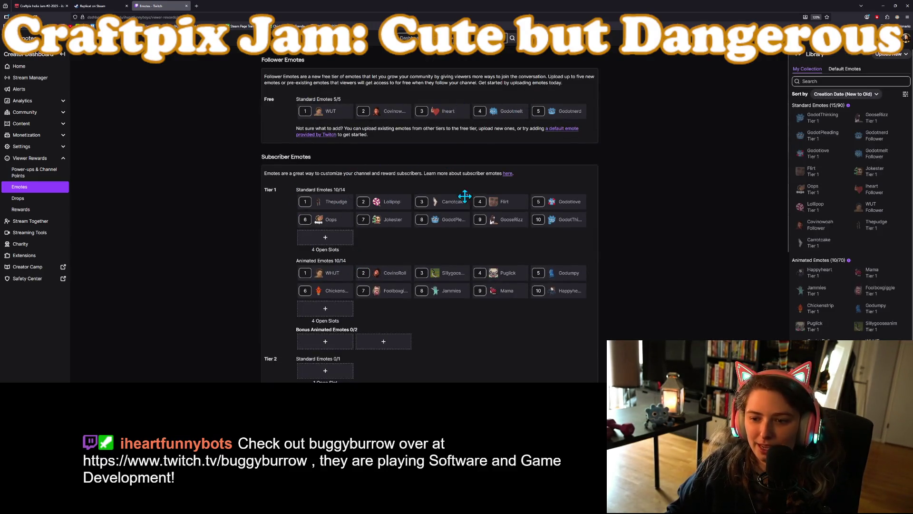
View the Mama emote, open the Upload GIF form, and note the 112–4096 px square size rule.
mouse_move(400, 287)
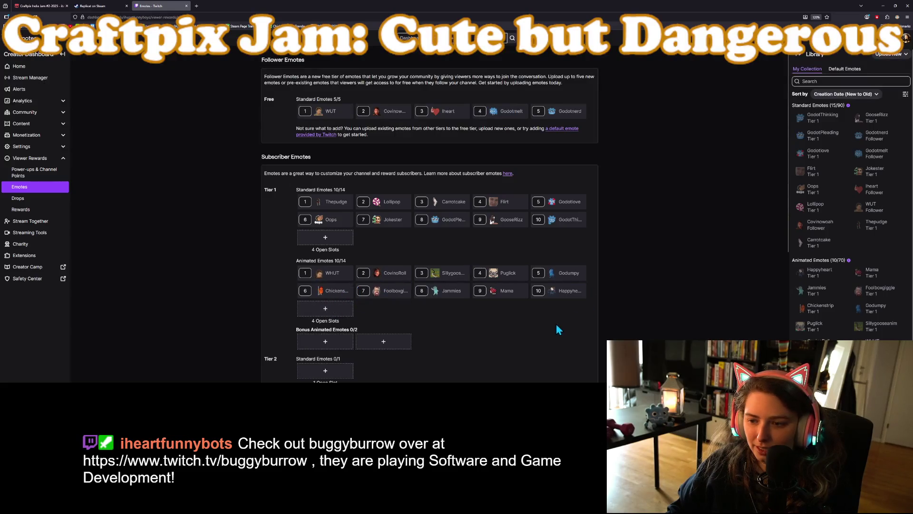
click(499, 291)
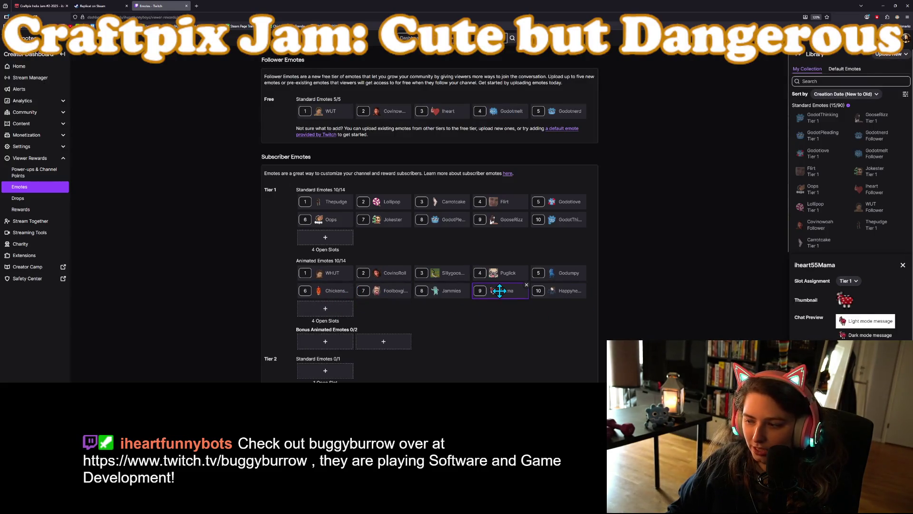
click(327, 313)
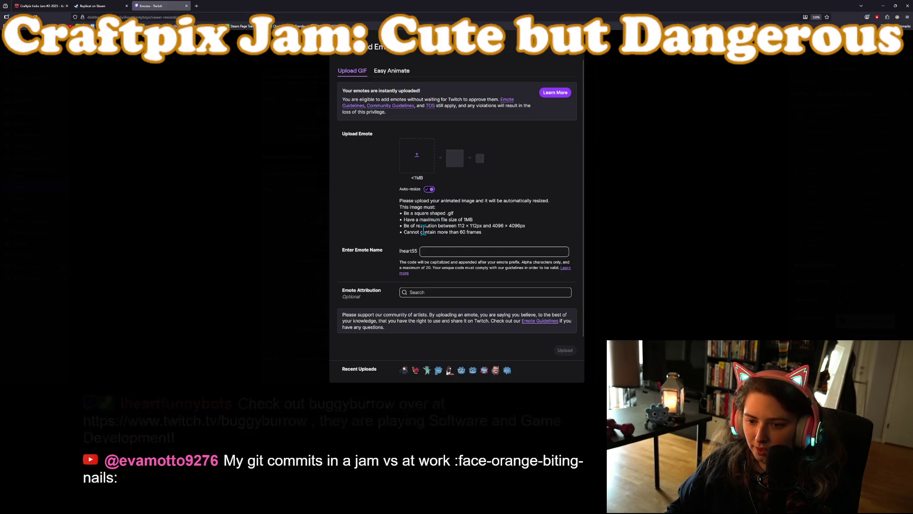
mouse_move(481, 228)
mouse_down()
mouse_move(503, 228)
mouse_move(479, 226)
mouse_up()
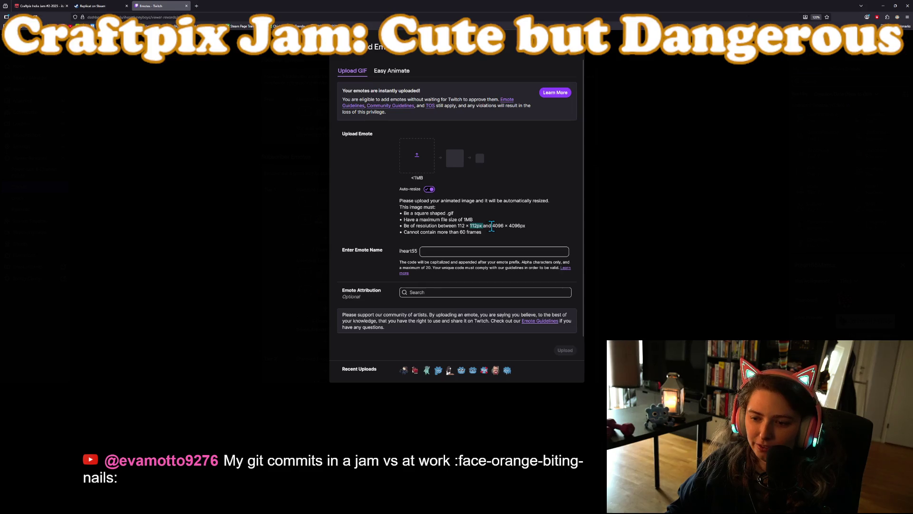
click(554, 226)
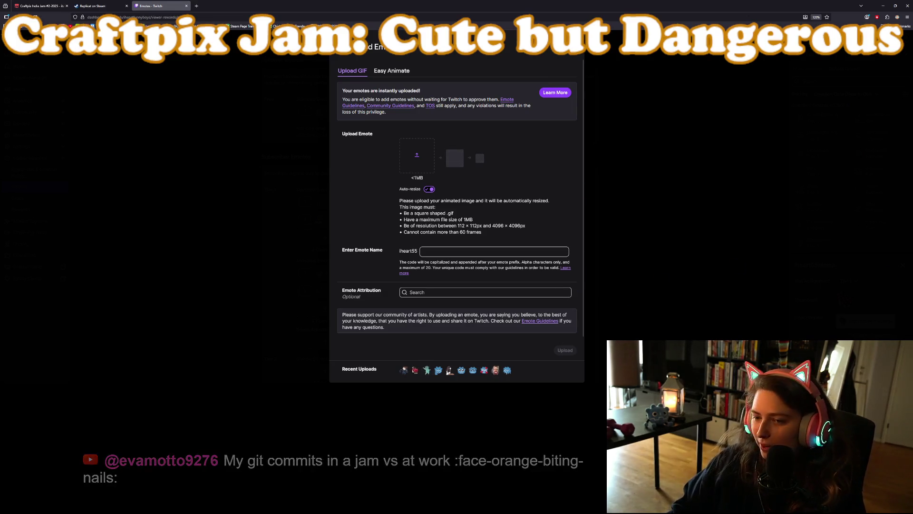
key(alt+Tab)
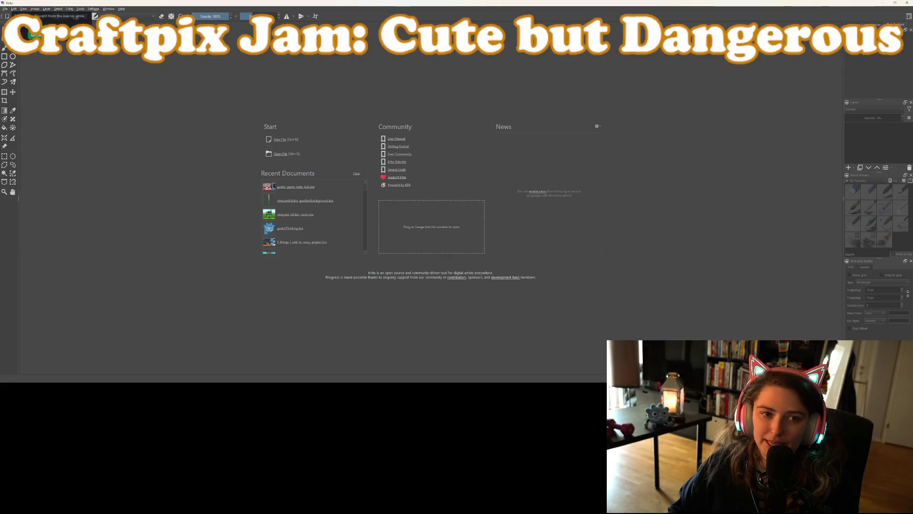
Open mama_dumpy_anim from the mama folder, one level up from Emotes.
key(ctrl+o)
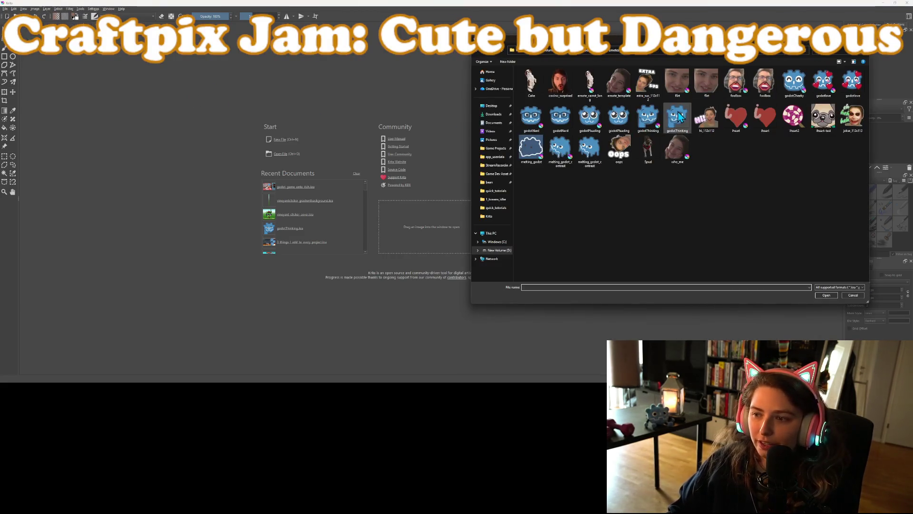
click(606, 50)
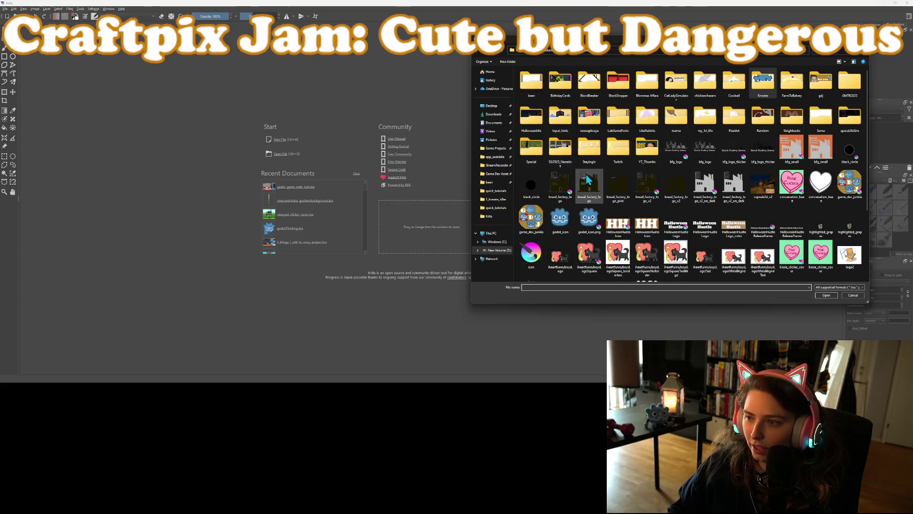
scroll(590, 178, down, 3)
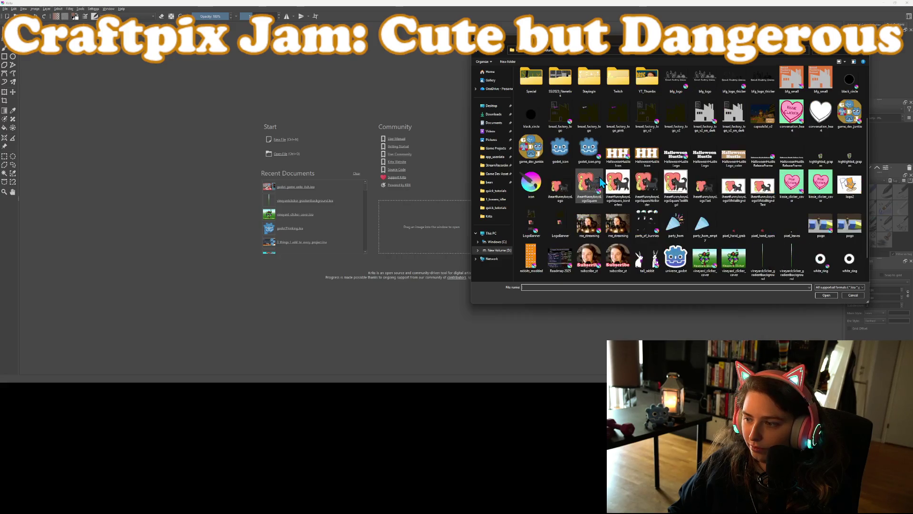
scroll(756, 233, up, 3)
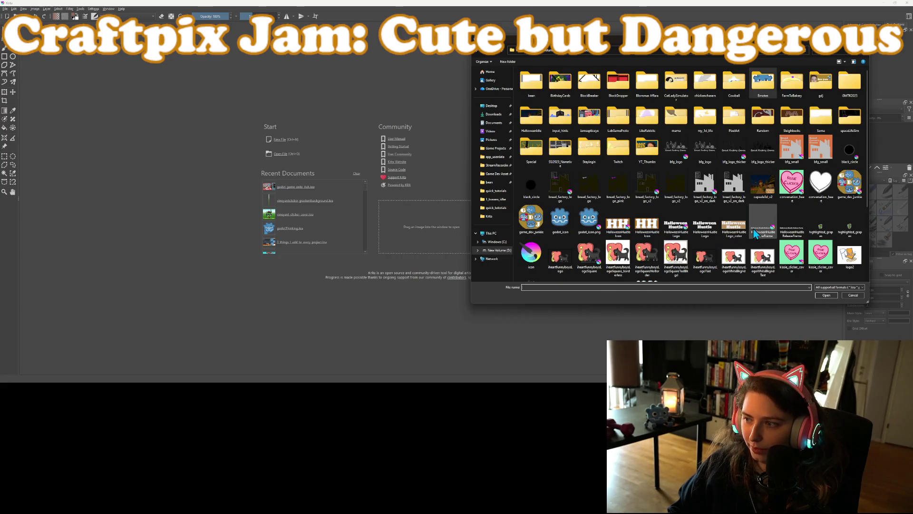
double_click(679, 119)
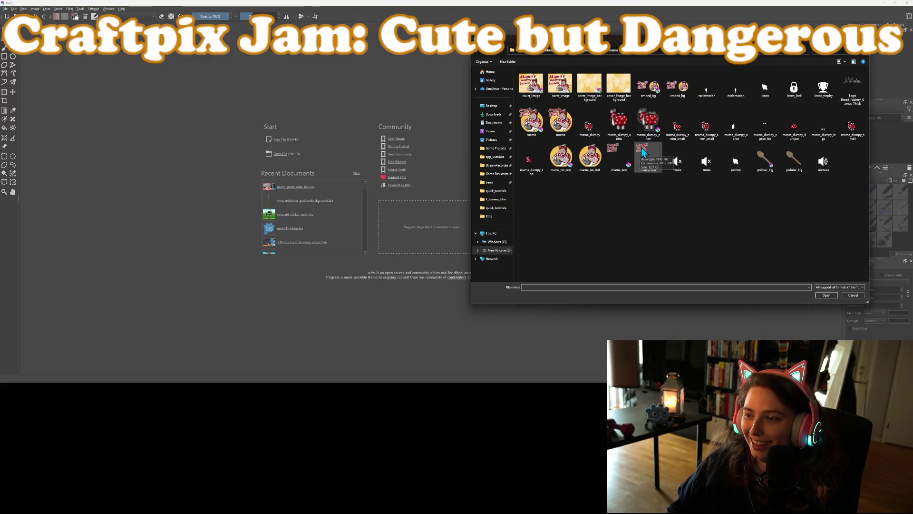
click(654, 122)
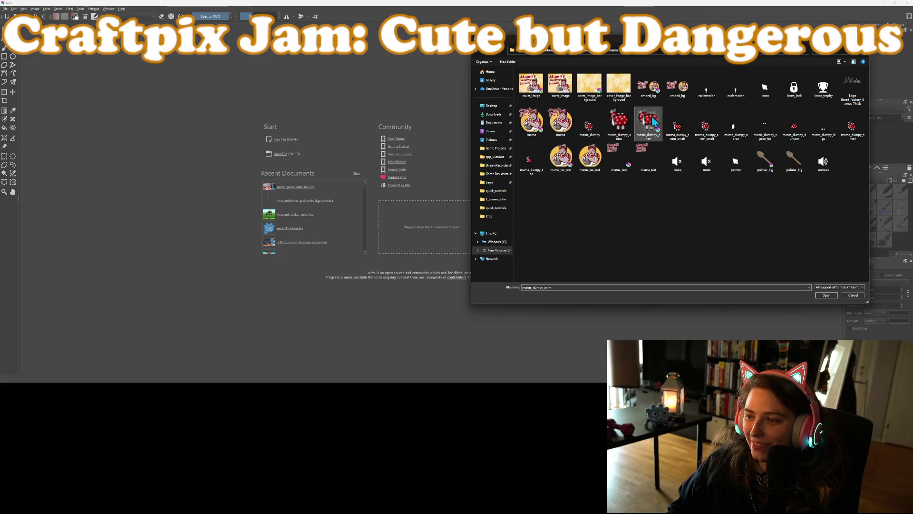
click(825, 296)
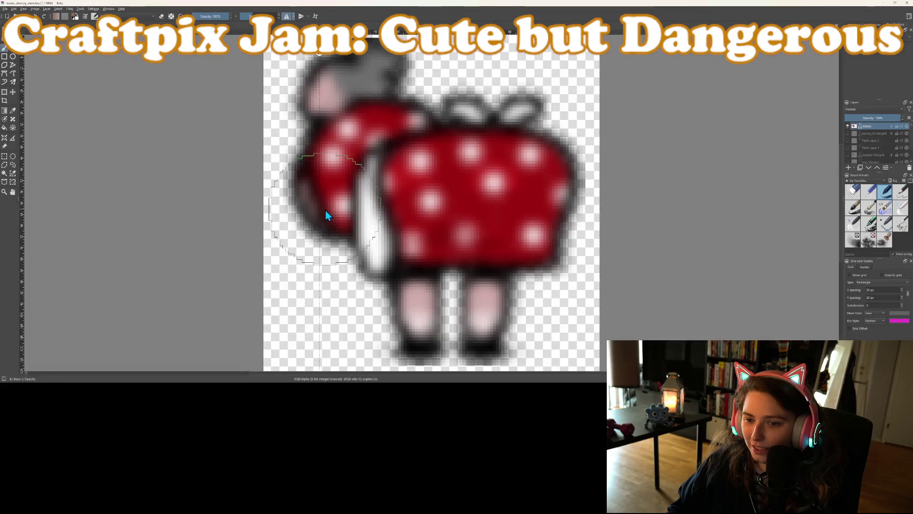
Zoom into the sprite, glance at the Image menu, and choose File > Save As.
scroll(327, 213, up, 2)
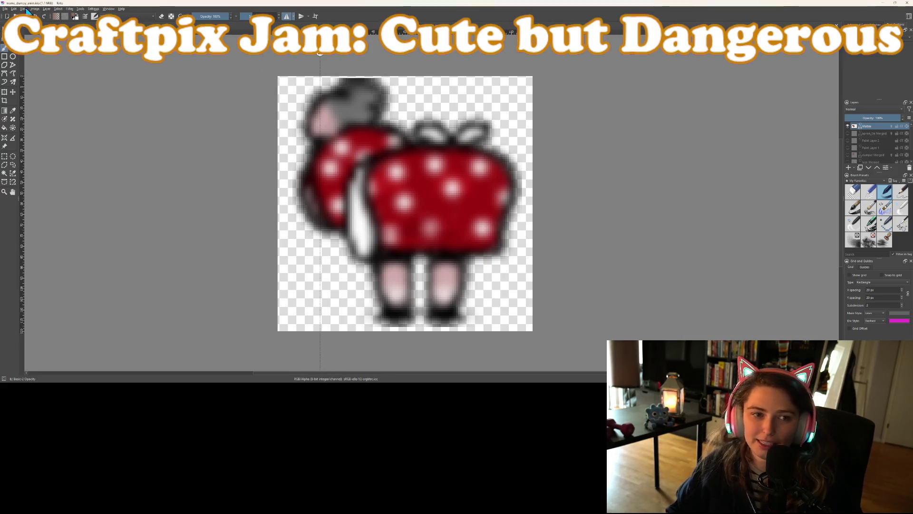
click(36, 9)
click(38, 11)
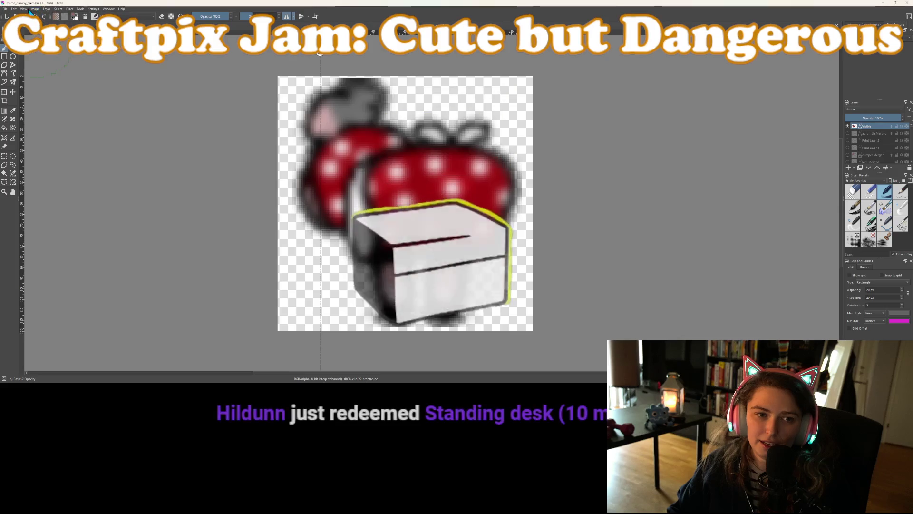
click(5, 9)
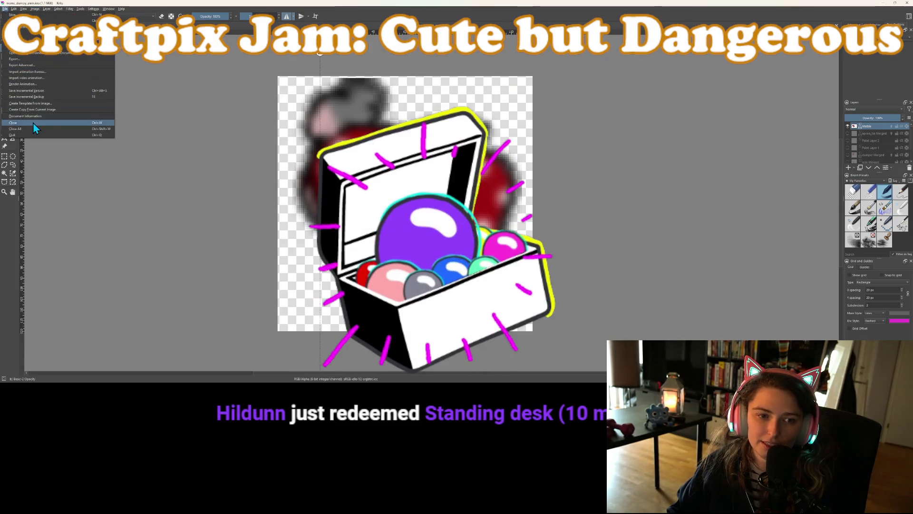
click(19, 40)
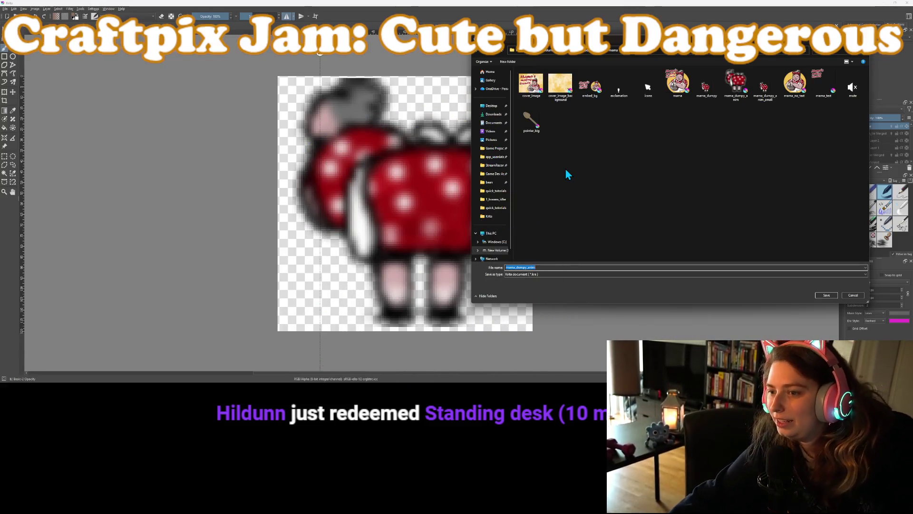
Append '_large' to the name, saving as mama_dumpy_anim_large.kra.
text(_)
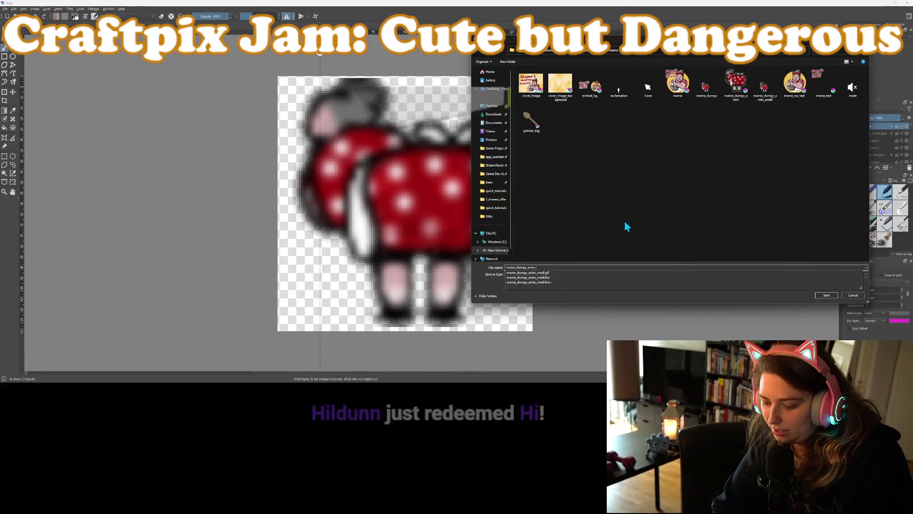
text(large)
key(Return)
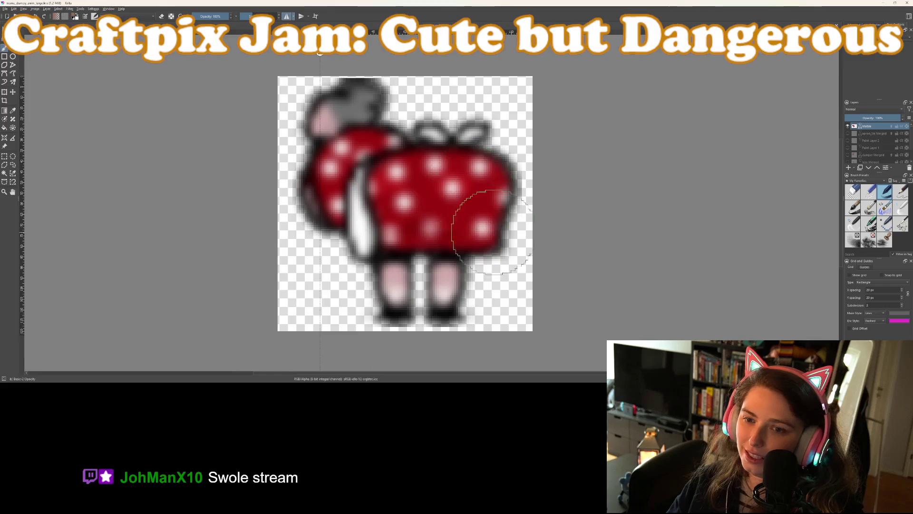
Resize the canvas to 4096 × 4096 px with a centred anchor, after rechecking Twitch's size limit.
scroll(490, 233, down, 1)
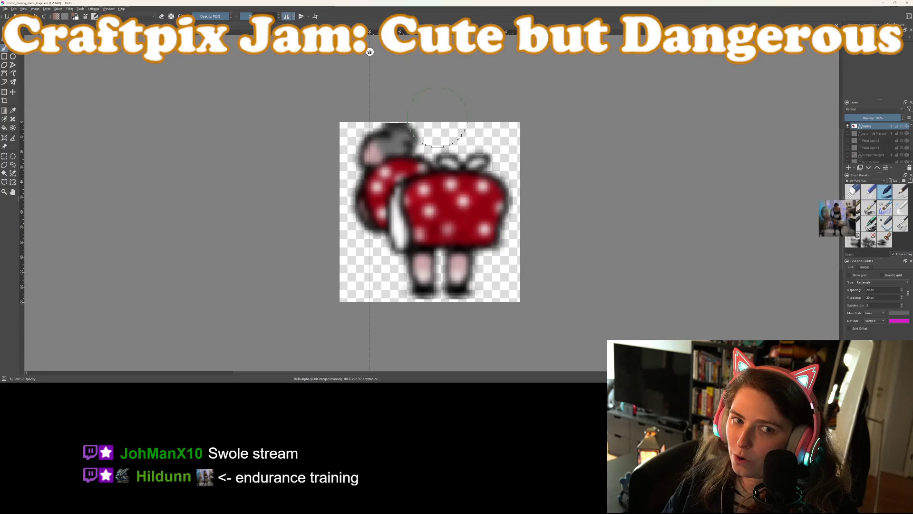
click(35, 9)
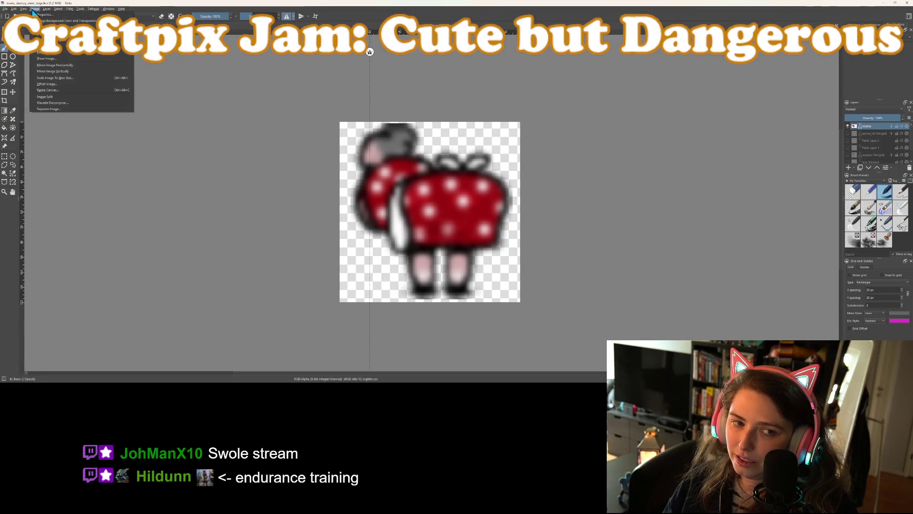
click(58, 91)
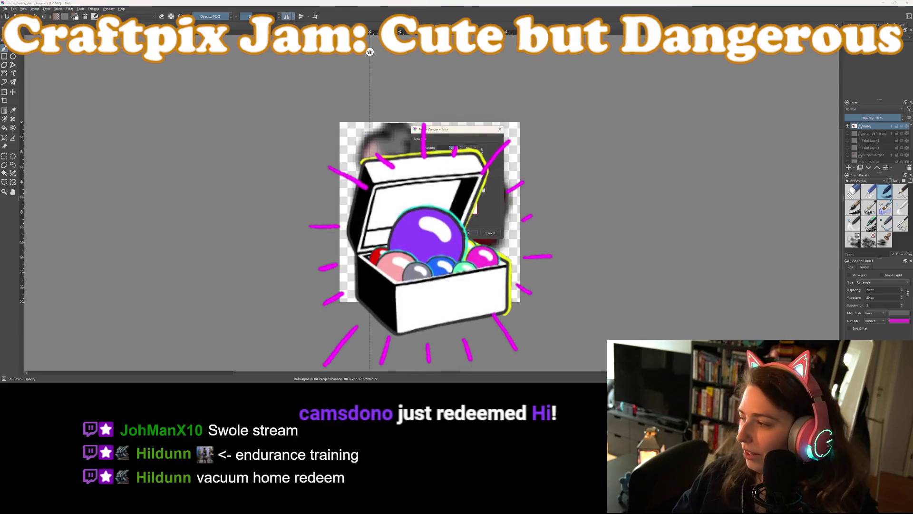
key(alt+Tab)
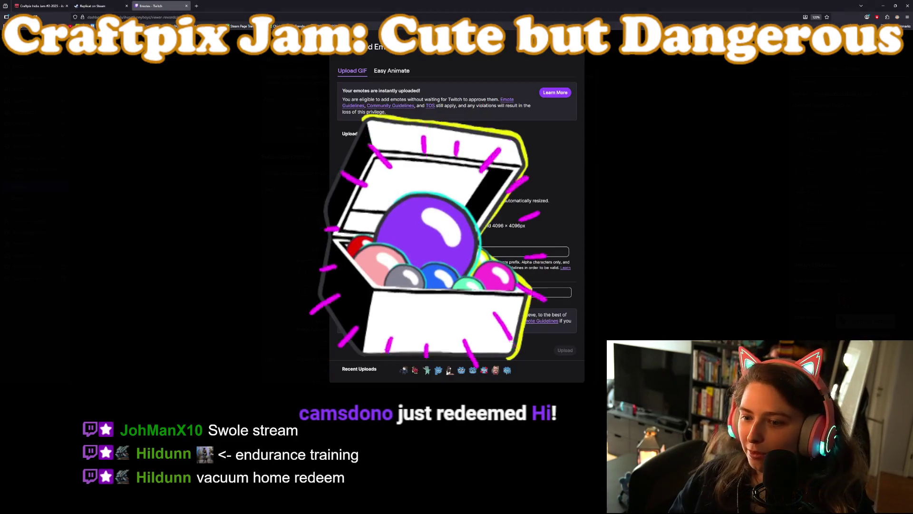
key(alt+Tab)
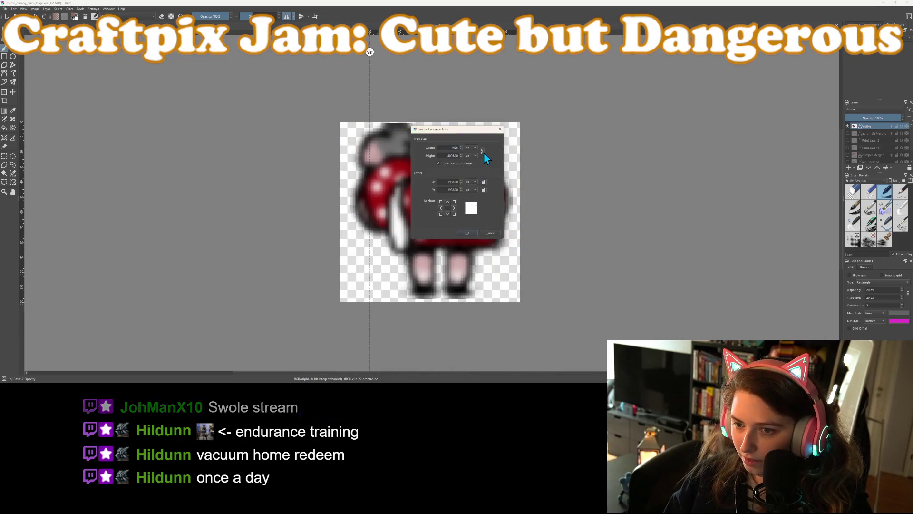
text(96)
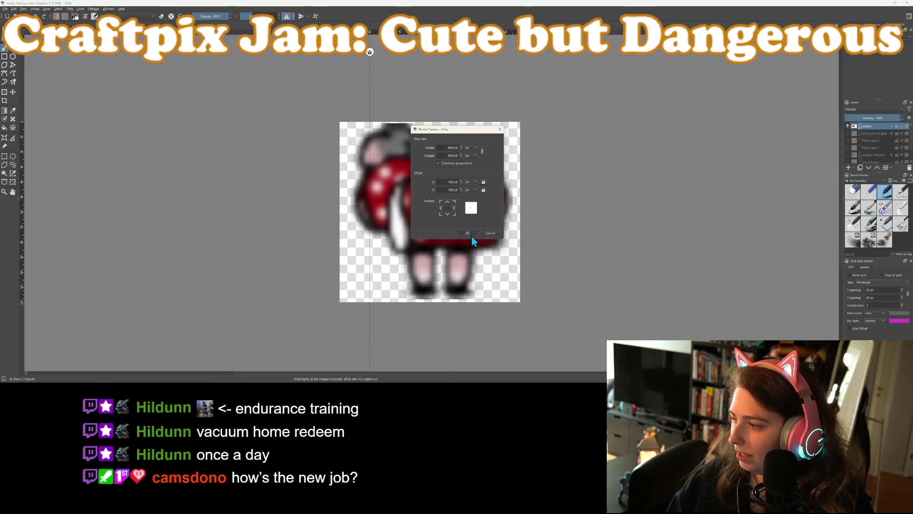
click(471, 235)
key(minus)
scroll(503, 246, down, 2)
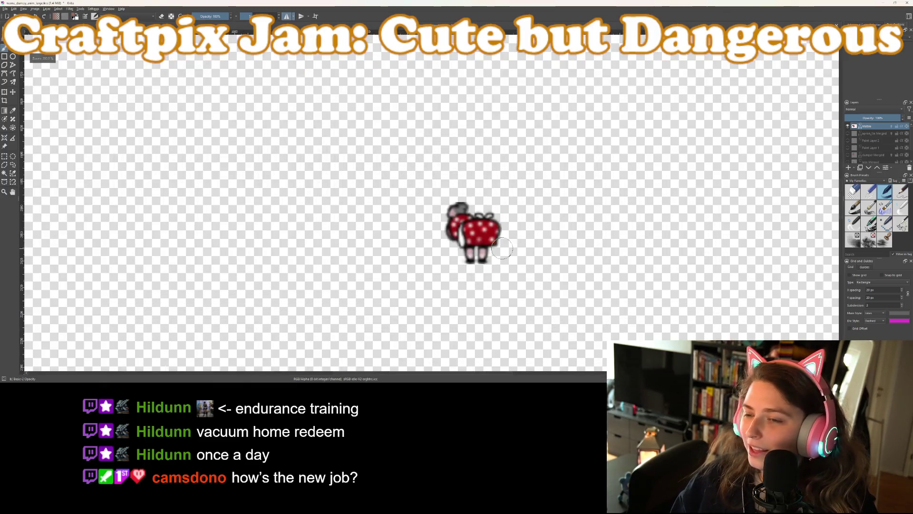
Start a Ctrl+T transform on the sprite layer in Scale mode, showing the Width/Height fields.
scroll(502, 245, up, 3)
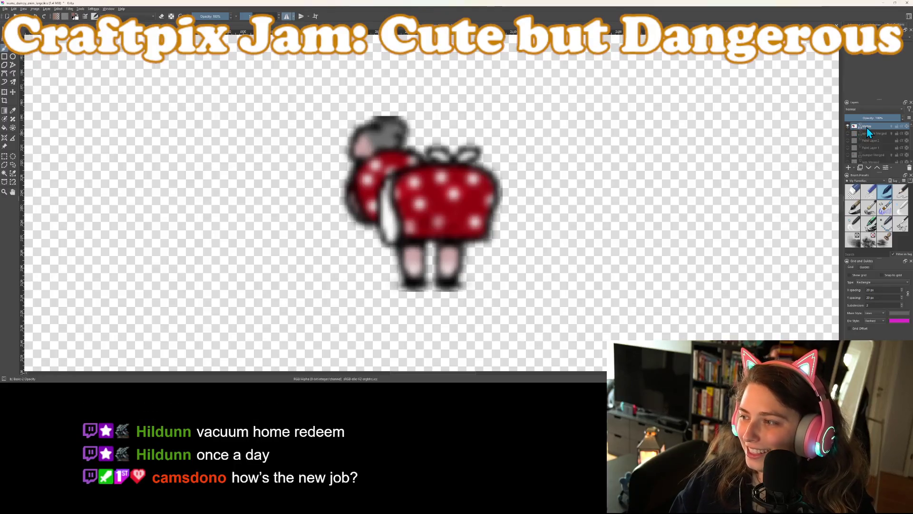
mouse_move(867, 130)
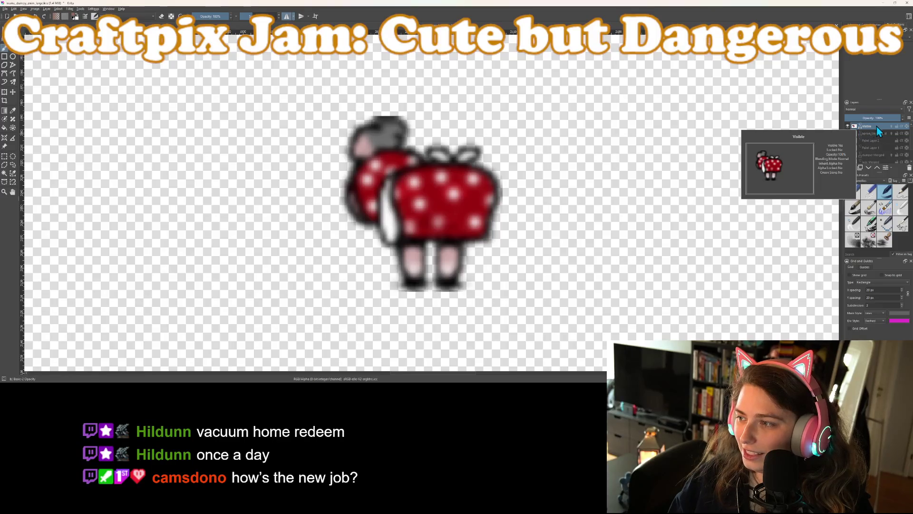
scroll(875, 143, down, 2)
scroll(528, 211, down, 2)
scroll(585, 200, down, 5)
scroll(577, 215, up, 3)
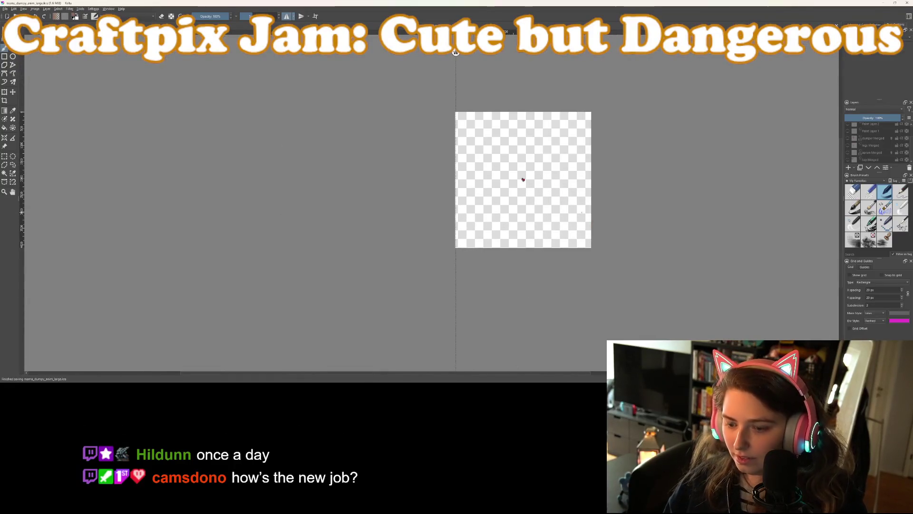
key(ctrl+t)
click(899, 73)
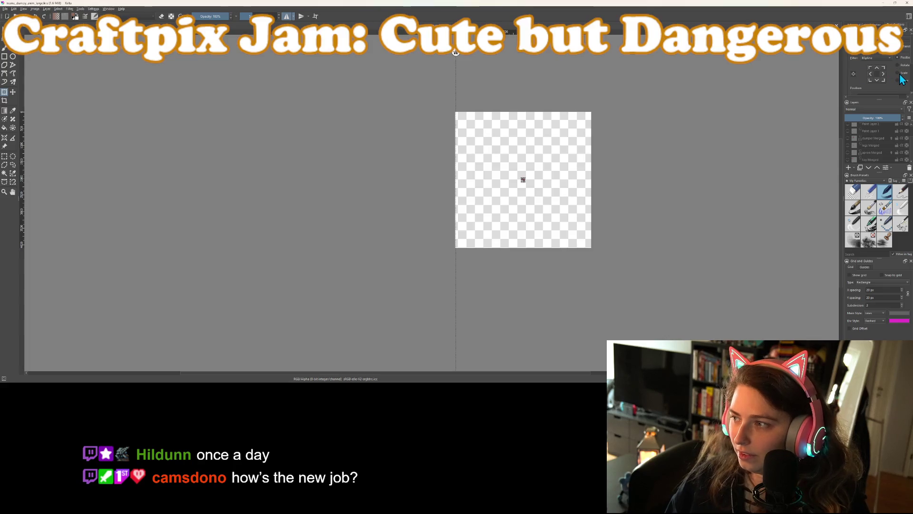
scroll(828, 68, down, 1)
scroll(844, 71, down, 2)
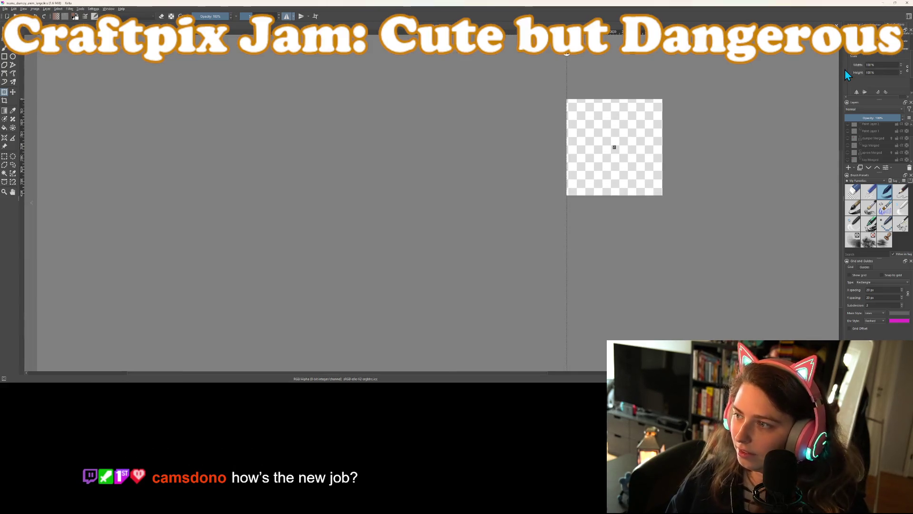
scroll(769, 88, up, 3)
scroll(756, 95, down, 1)
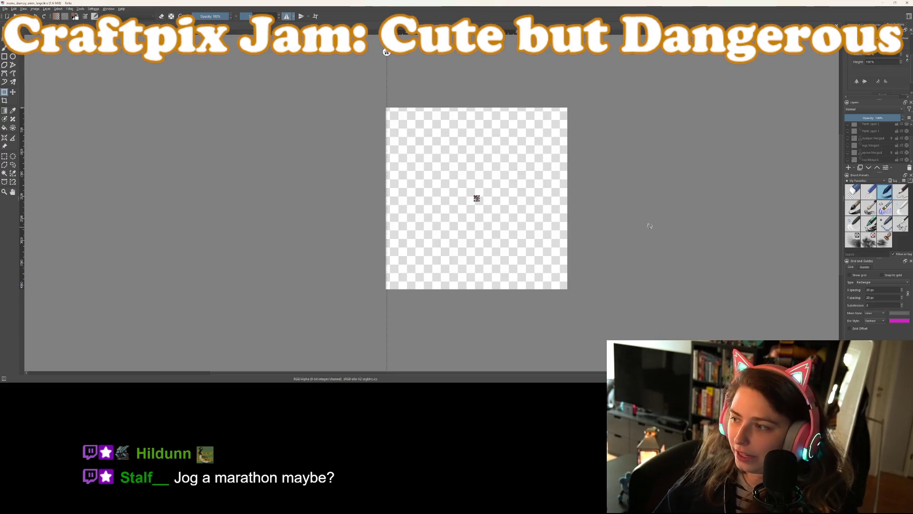
scroll(881, 144, up, 2)
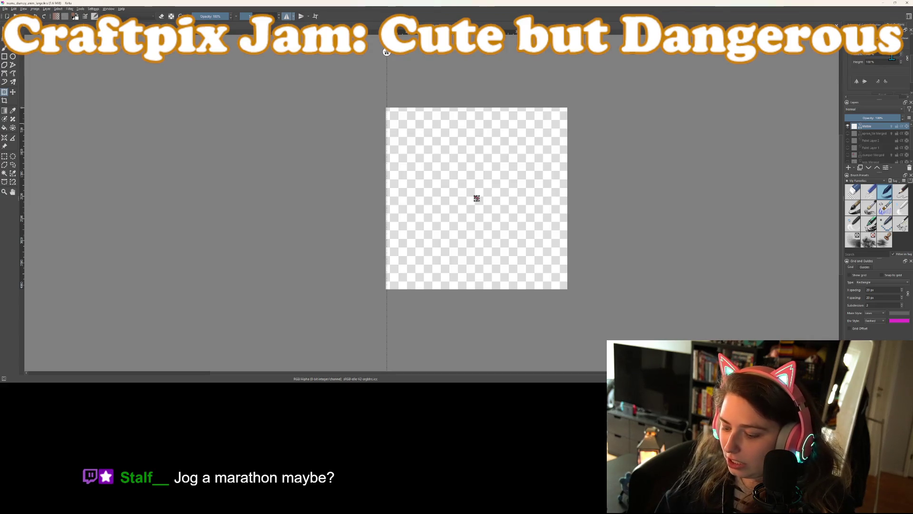
Scale the ladybug sprite to 1000% height with linked width and apply the transform.
text(0)
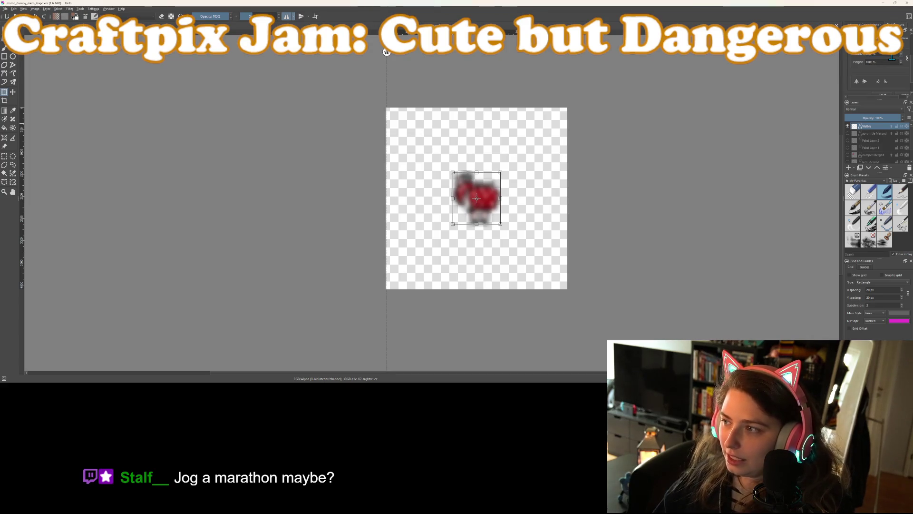
text(5000)
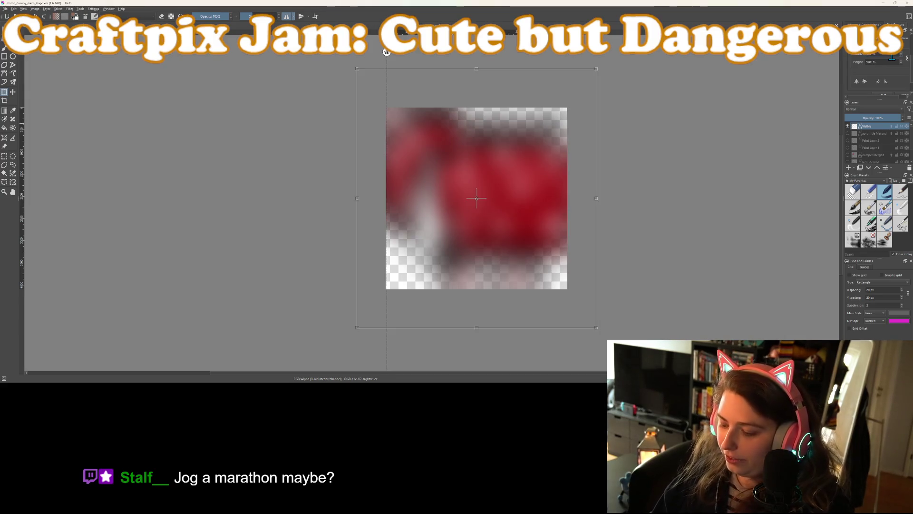
text(3000)
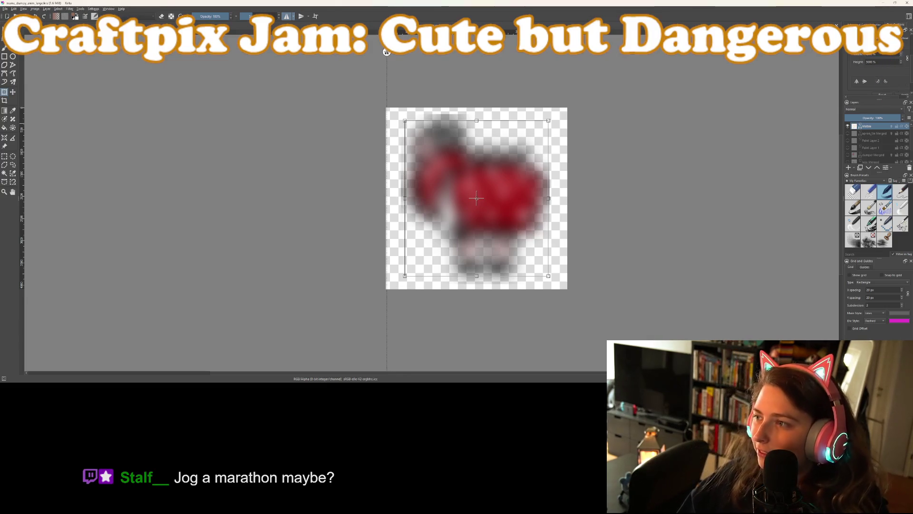
click(861, 24)
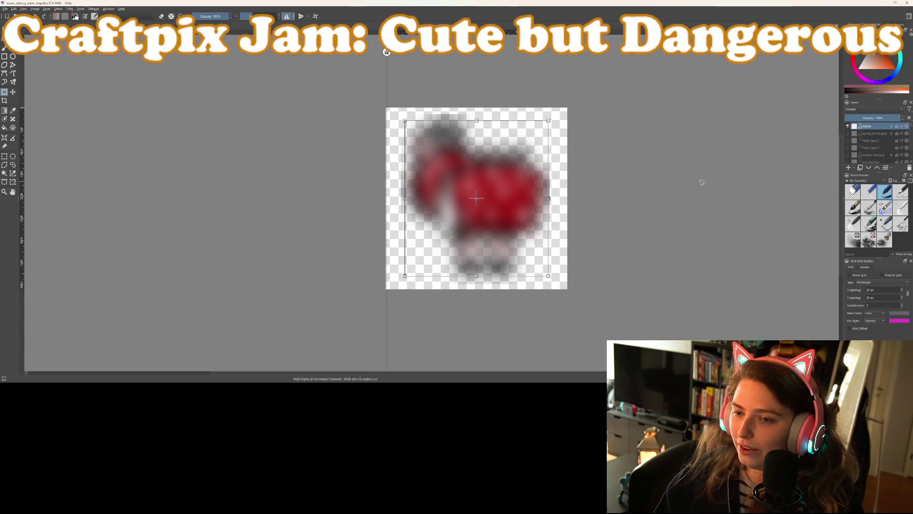
key(t)
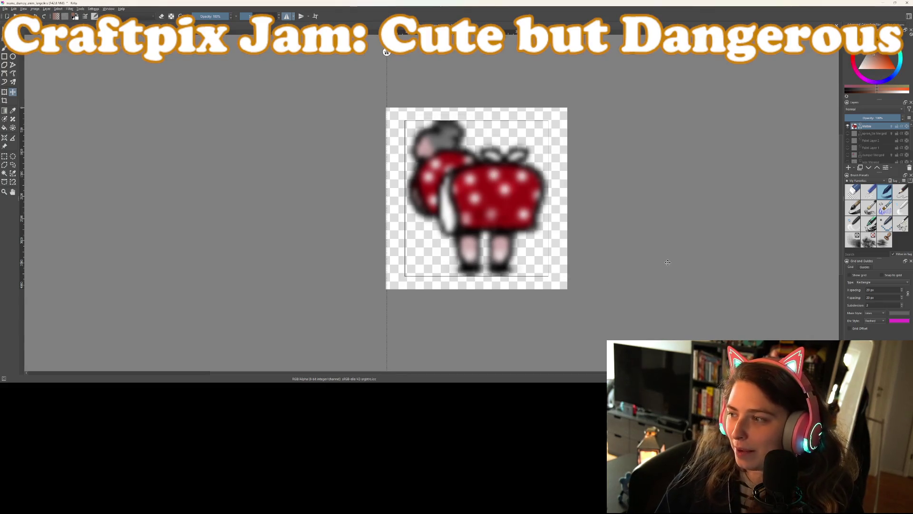
scroll(668, 262, up, 1)
scroll(595, 252, down, 1)
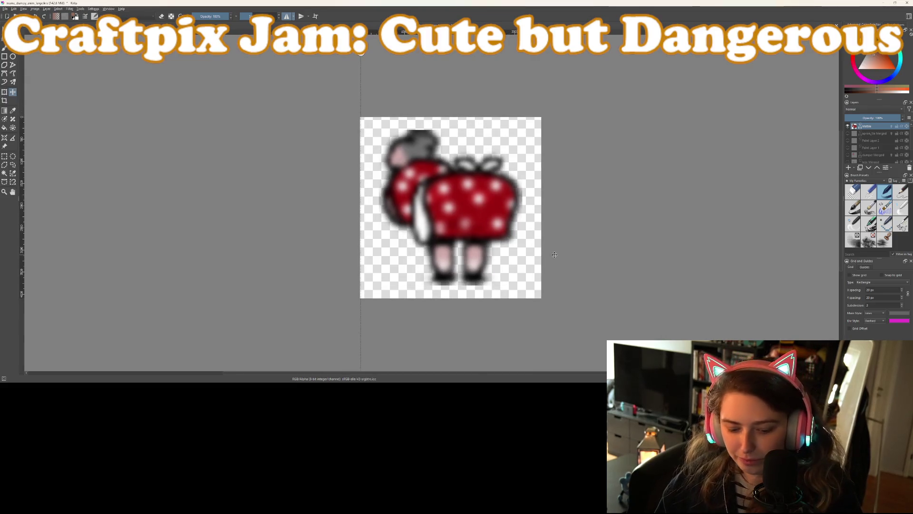
scroll(507, 241, up, 2)
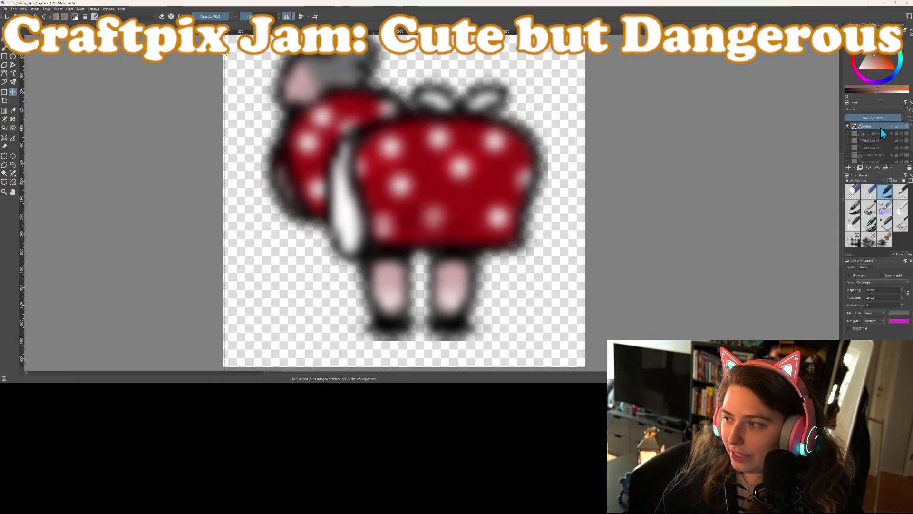
mouse_move(880, 127)
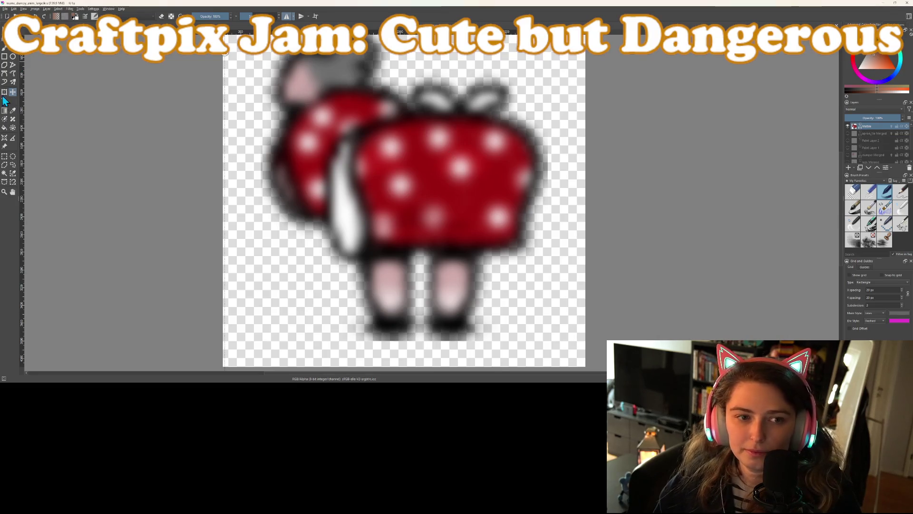
Switch to the Animation workspace to show the Timeline.
click(109, 9)
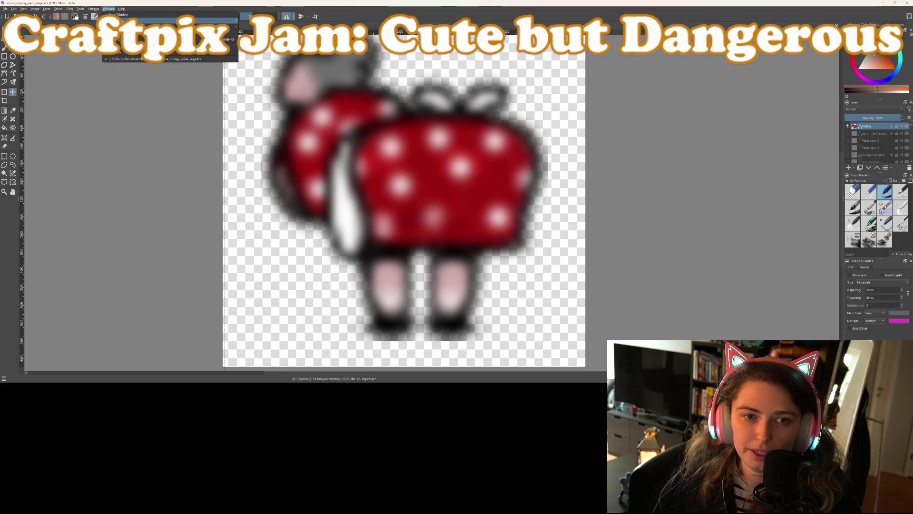
mouse_move(223, 28)
click(317, 78)
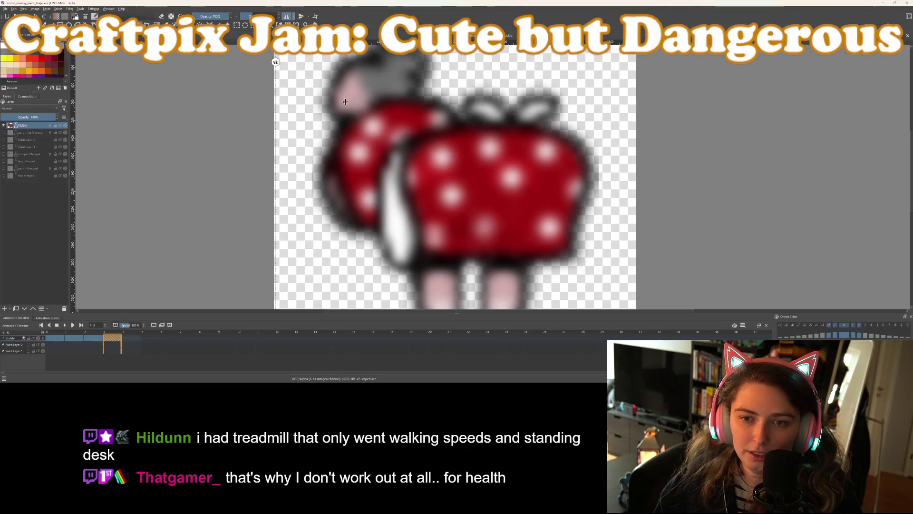
Step through timeline frames 0, 1, 4 and 2 to check which still hold the small sprite.
click(58, 333)
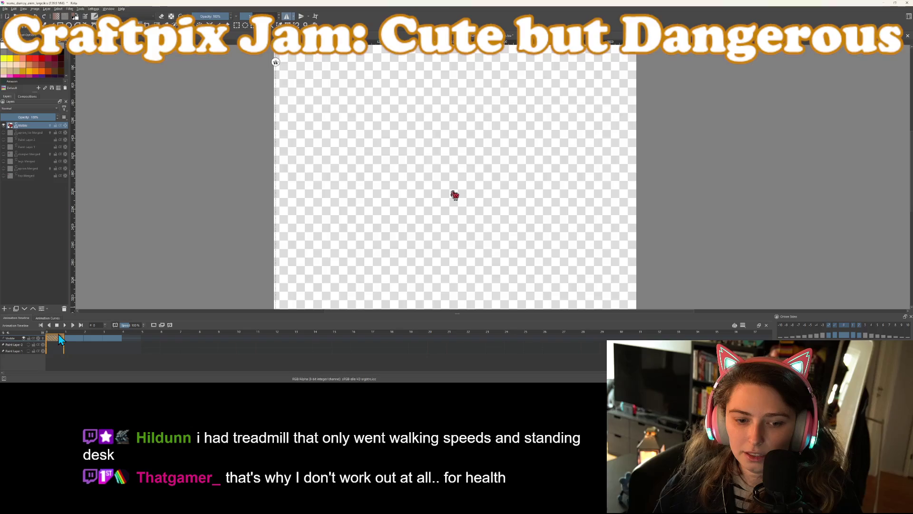
click(75, 334)
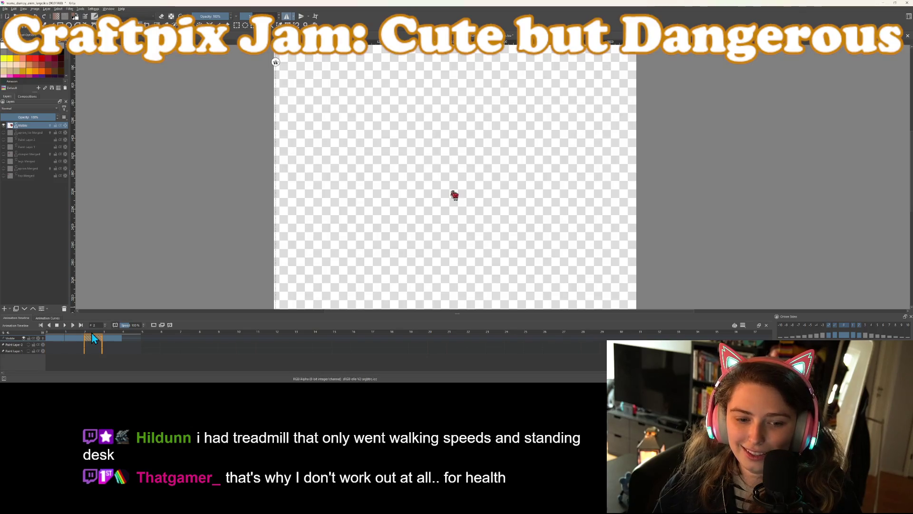
click(117, 334)
click(132, 333)
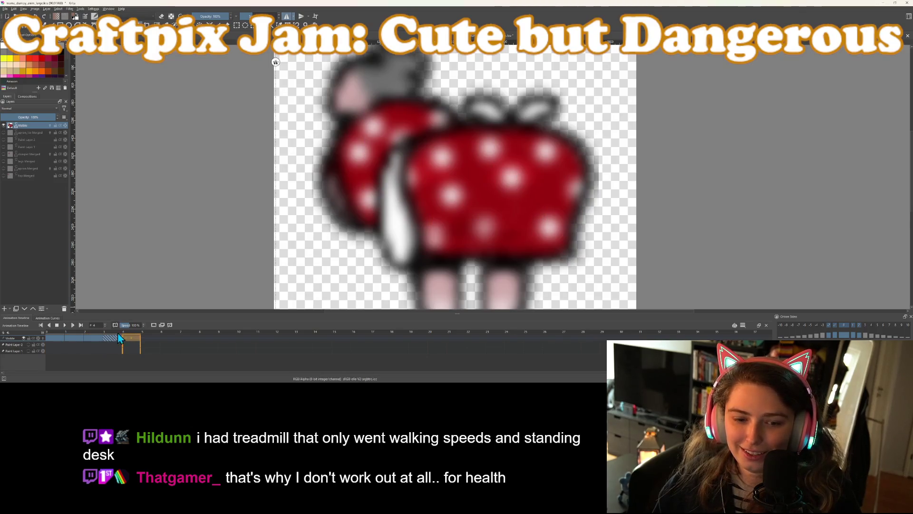
click(89, 334)
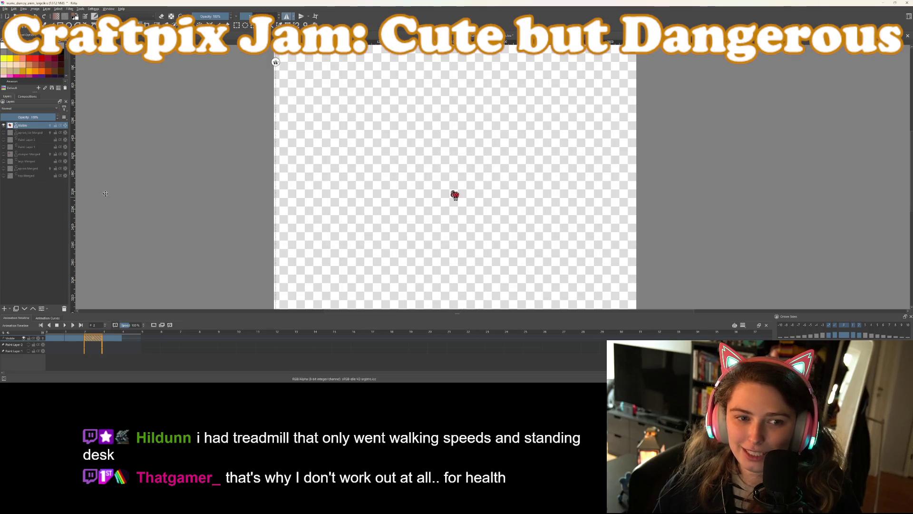